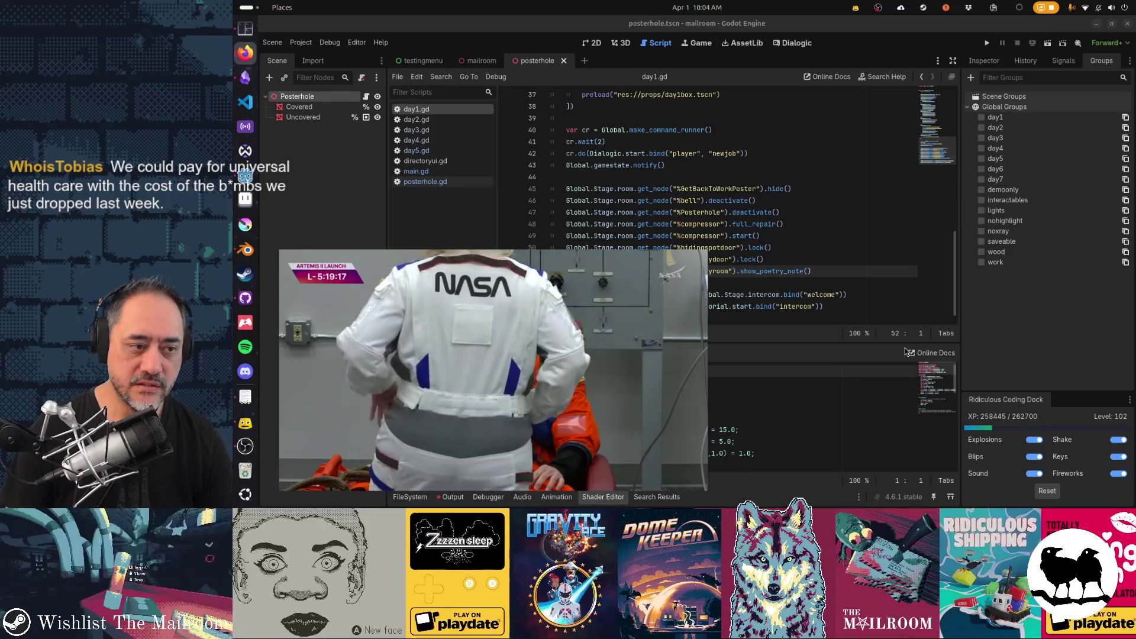
- Mute the floating launch video and shrink it to uncover the day1.gd code
{"action": "mouse_move", "coordinate": [314, 283]}
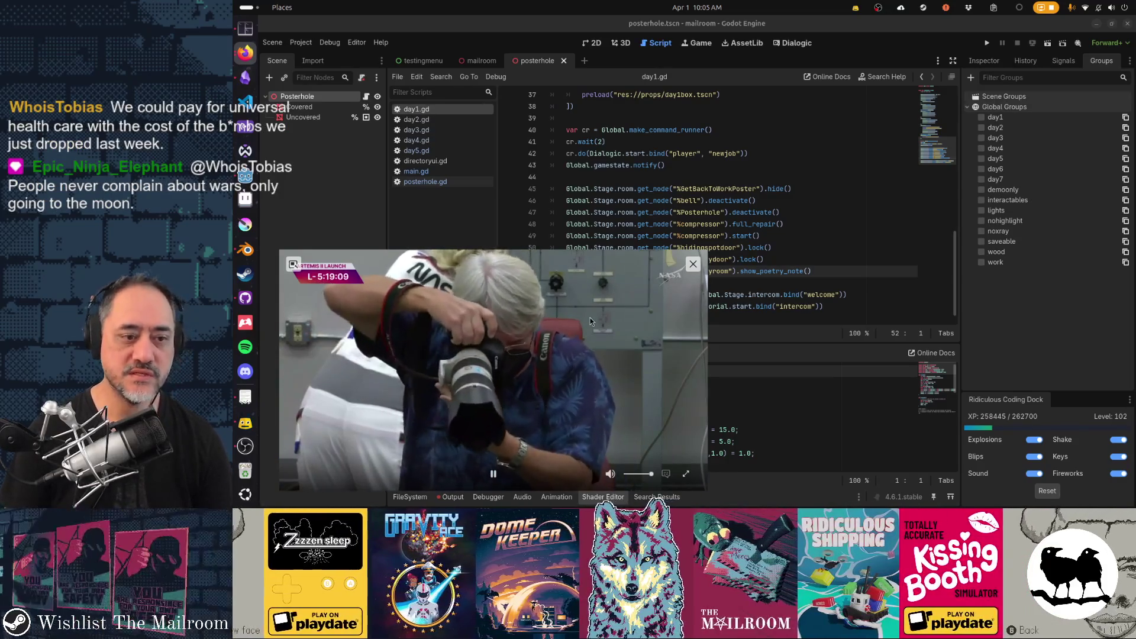
{"action": "left_click", "coordinate": [610, 474]}
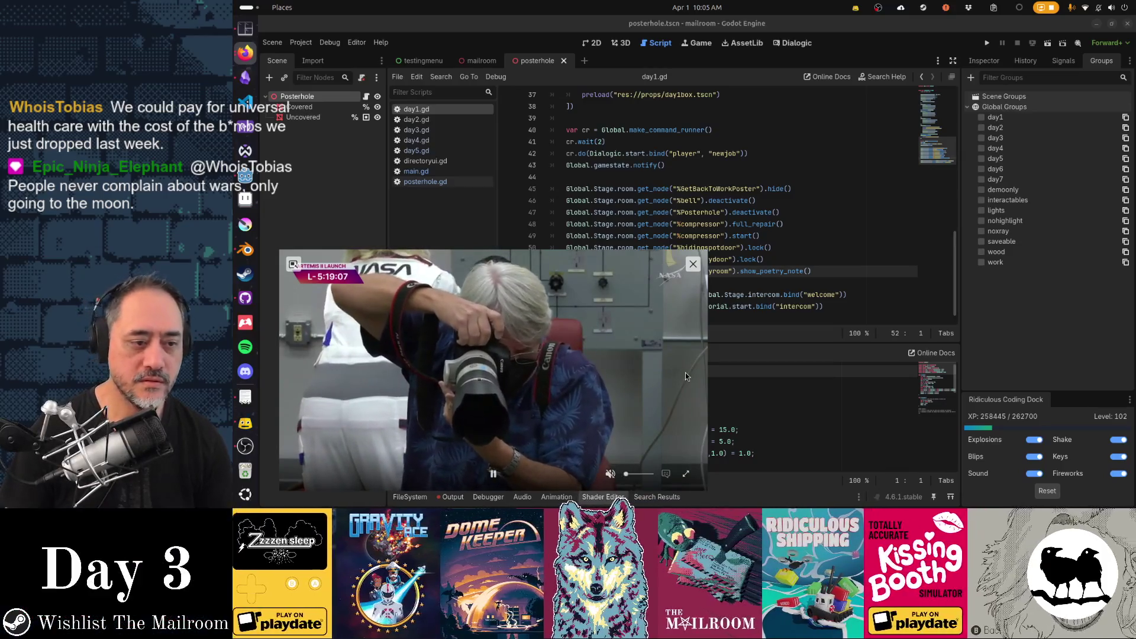
{"action": "mouse_move", "coordinate": [705, 249]}
{"action": "left_mouse_down"}
{"action": "mouse_move", "coordinate": [604, 295]}
{"action": "mouse_move", "coordinate": [614, 291]}
{"action": "left_mouse_up"}
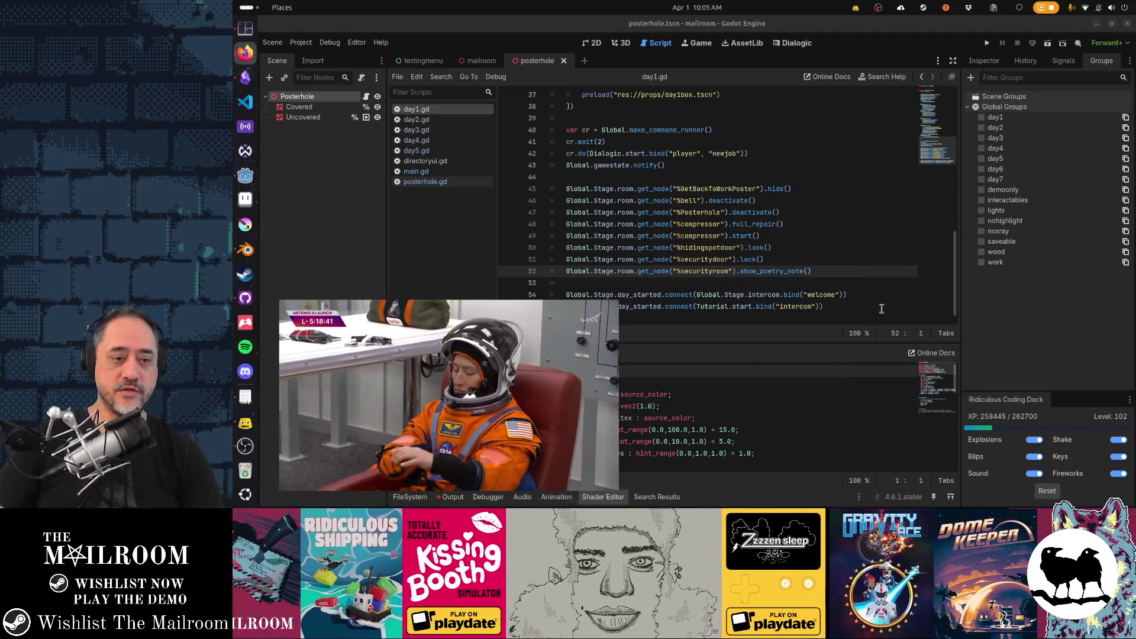
{"action": "left_click_drag", "start_coordinate": [615, 303], "coordinate": [507, 353]}
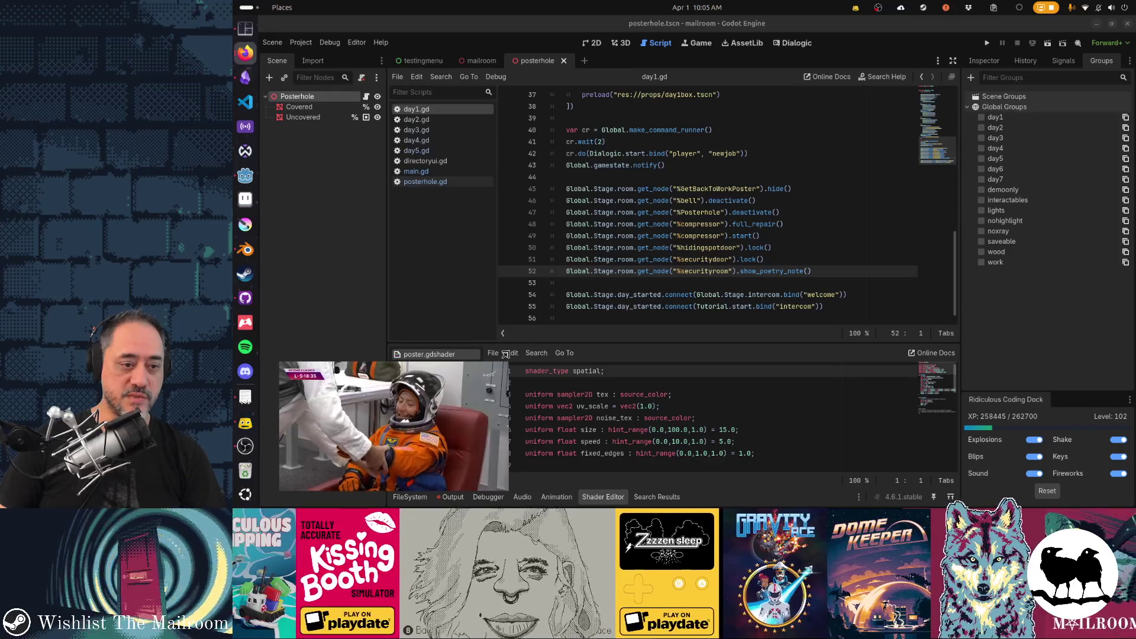
- Check the compressor repair and %Posterhole deactivate lines, then switch to the Blender window
{"action": "left_click", "coordinate": [705, 224]}
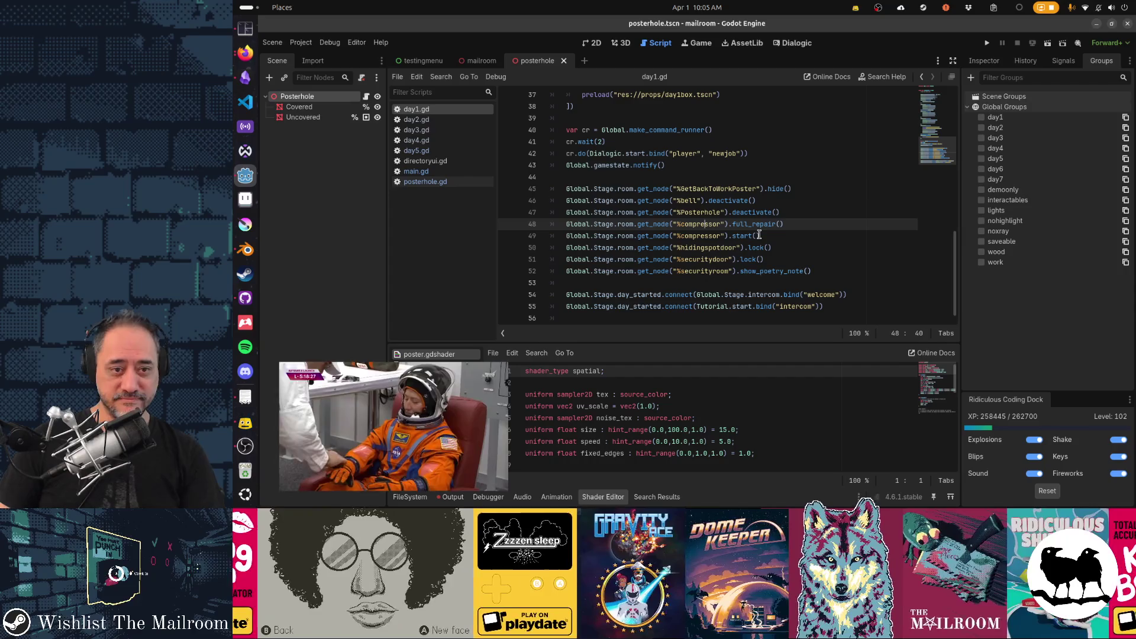
{"action": "left_click", "coordinate": [693, 218]}
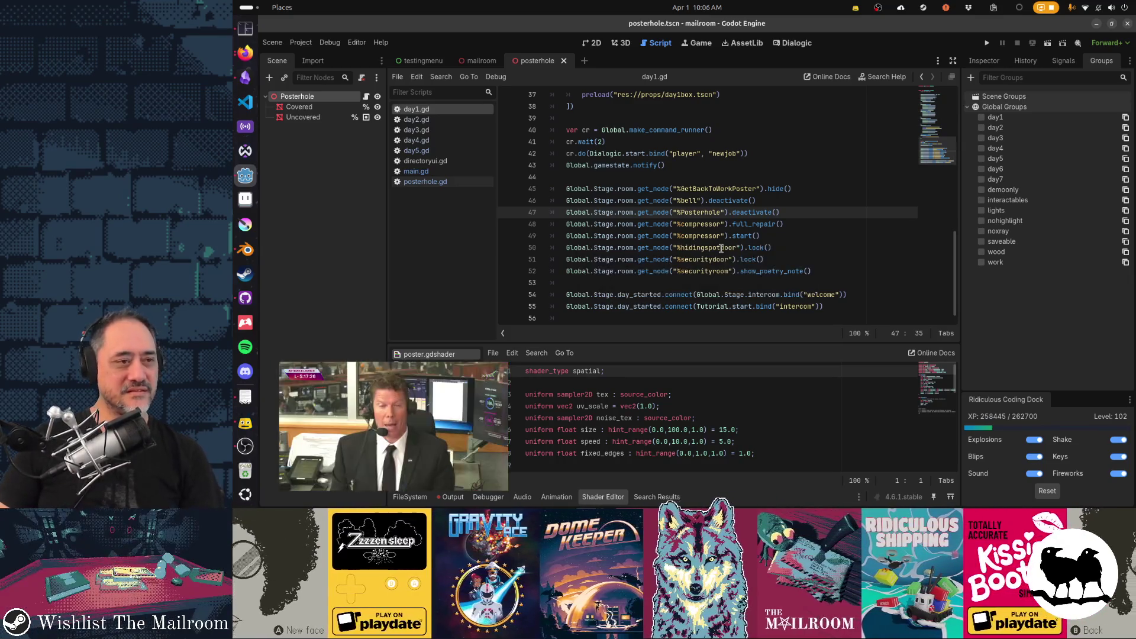
{"action": "left_click", "coordinate": [245, 249]}
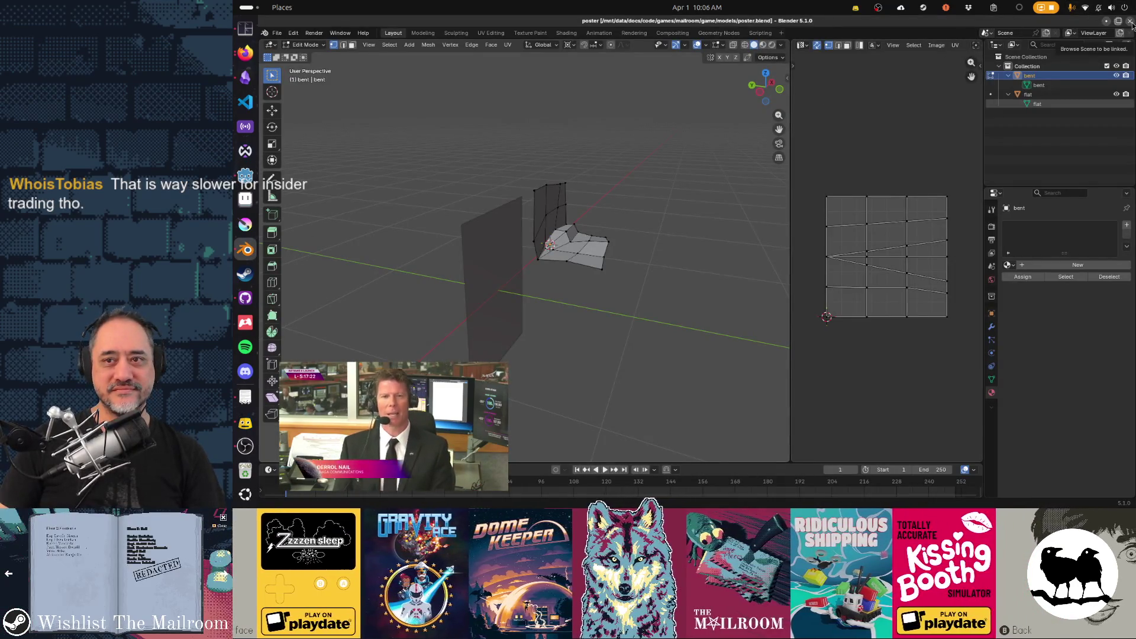
- Close Blender with poster.blend so the Godot editor is visible again
{"action": "left_click", "coordinate": [1130, 21]}
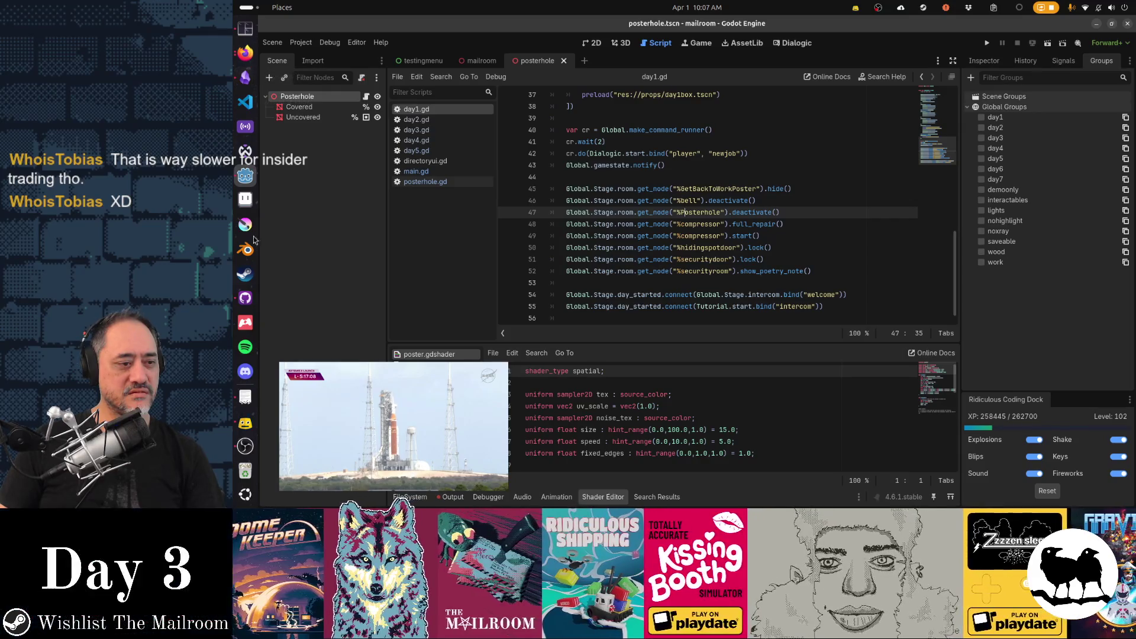
{"action": "left_click", "coordinate": [245, 396]}
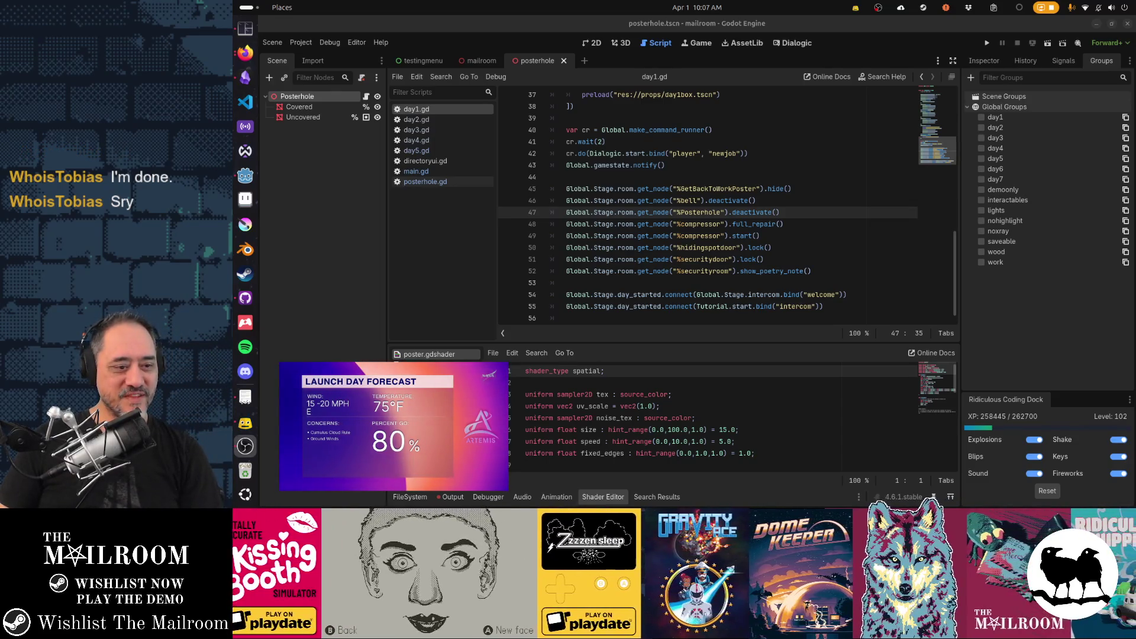
{"action": "mouse_move", "coordinate": [411, 423]}
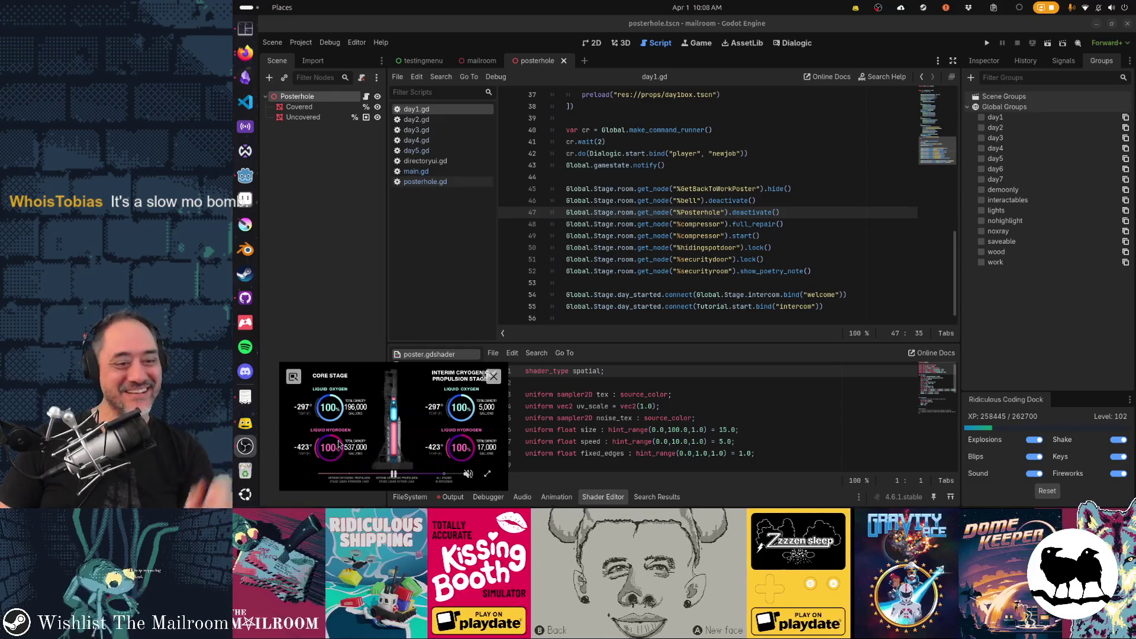
- Return to day1.gd at the compressor line and scroll down through its code
{"action": "left_click", "coordinate": [717, 224]}
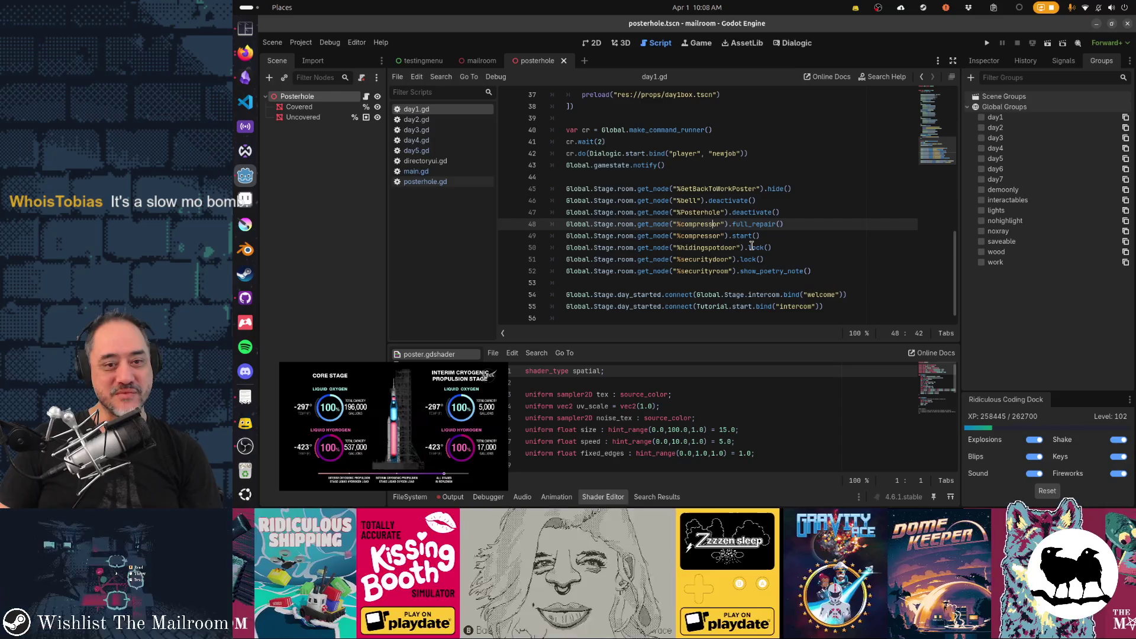
{"action": "scroll", "coordinate": [751, 246], "scroll_direction": "down", "scroll_amount": 1}
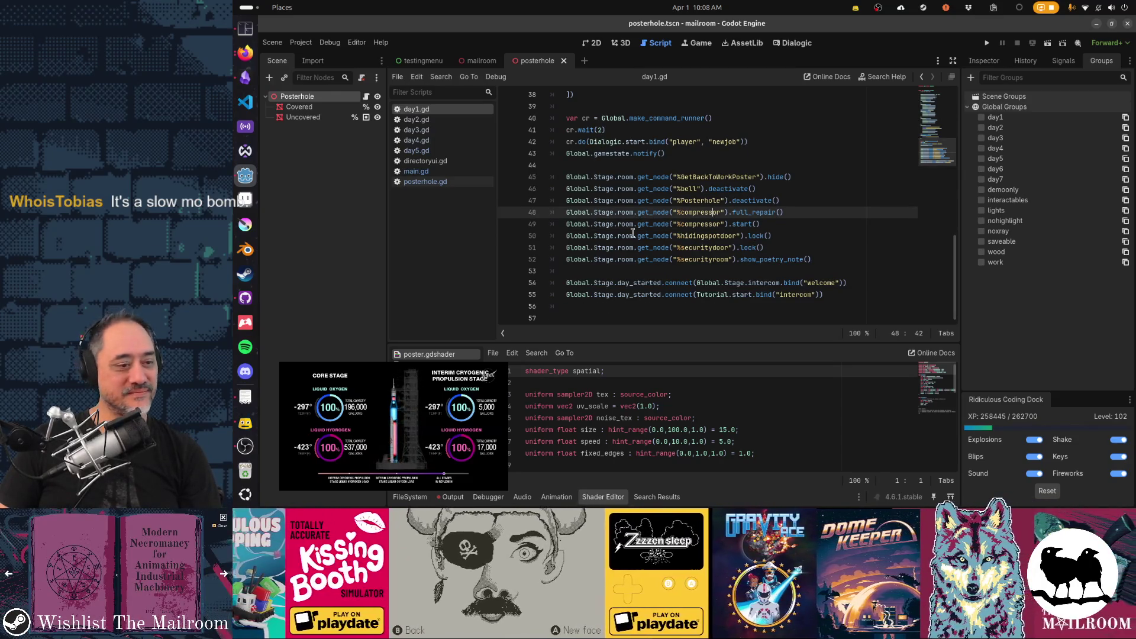
{"action": "mouse_move", "coordinate": [336, 408]}
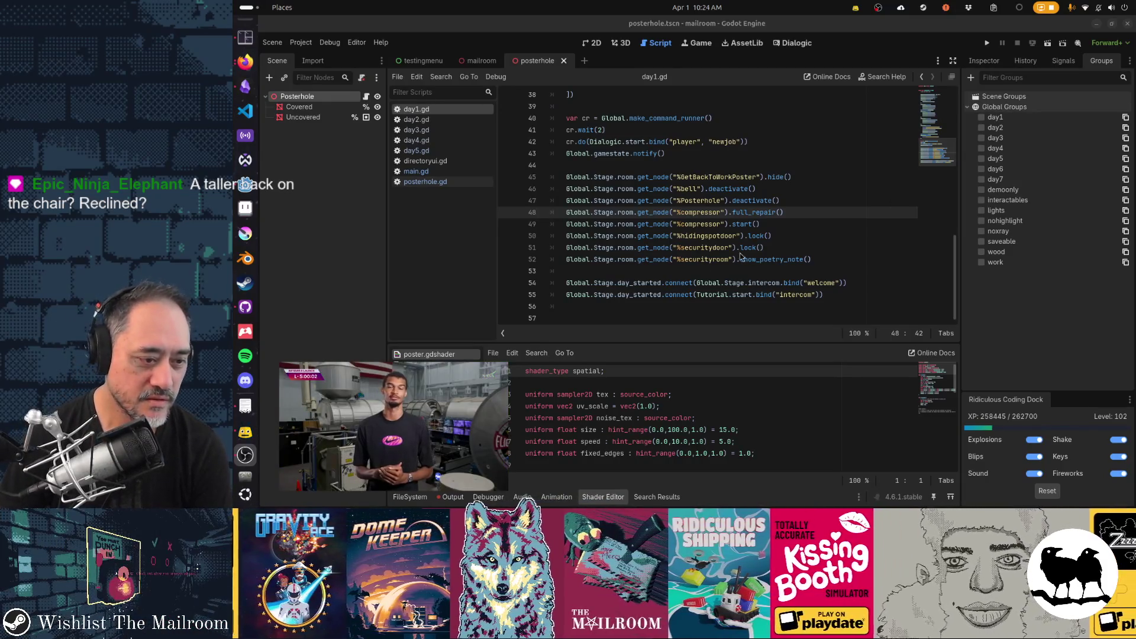
{"action": "mouse_move", "coordinate": [456, 440]}
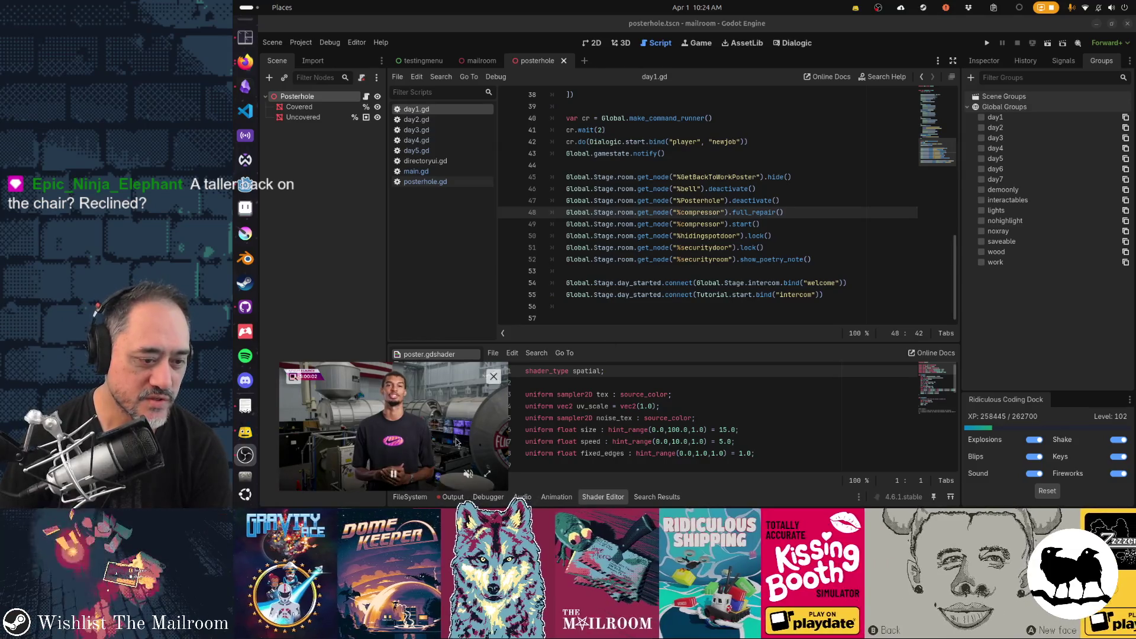
{"action": "mouse_move", "coordinate": [507, 366]}
{"action": "left_mouse_down"}
{"action": "mouse_move", "coordinate": [596, 299]}
{"action": "mouse_move", "coordinate": [878, 150]}
{"action": "left_mouse_up"}
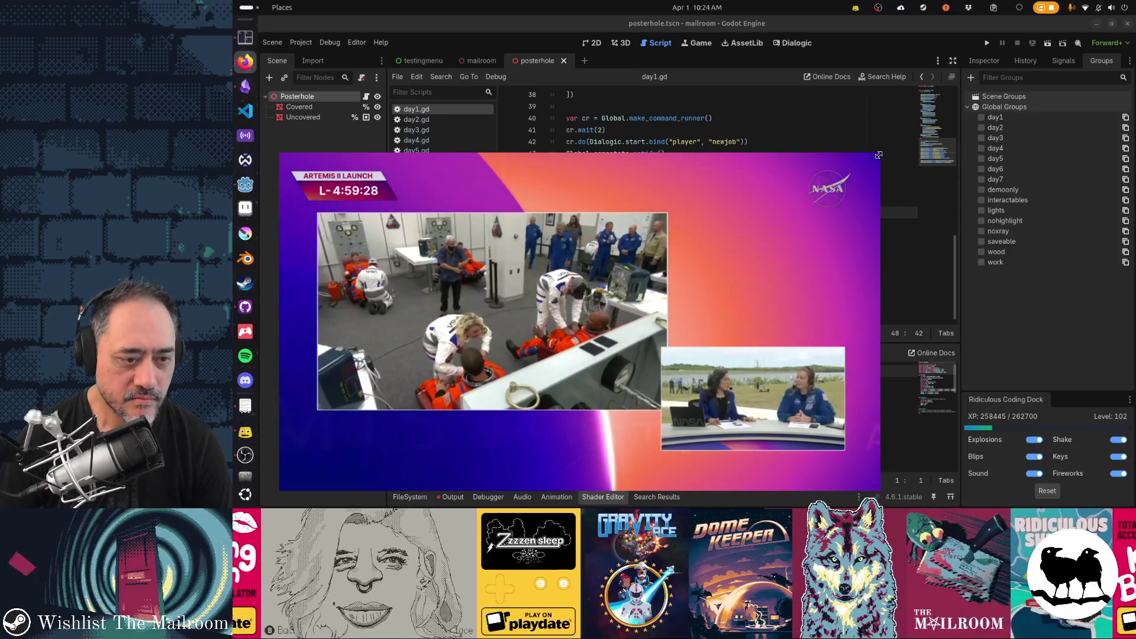
{"action": "left_click_drag", "start_coordinate": [878, 155], "coordinate": [543, 321]}
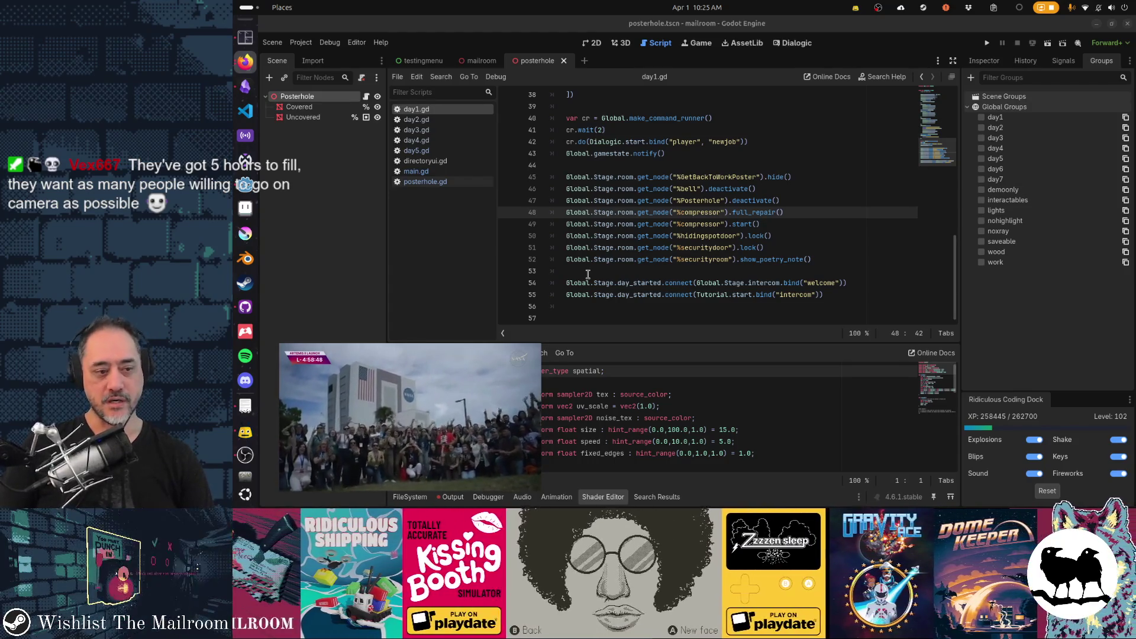
{"action": "mouse_move", "coordinate": [505, 473]}
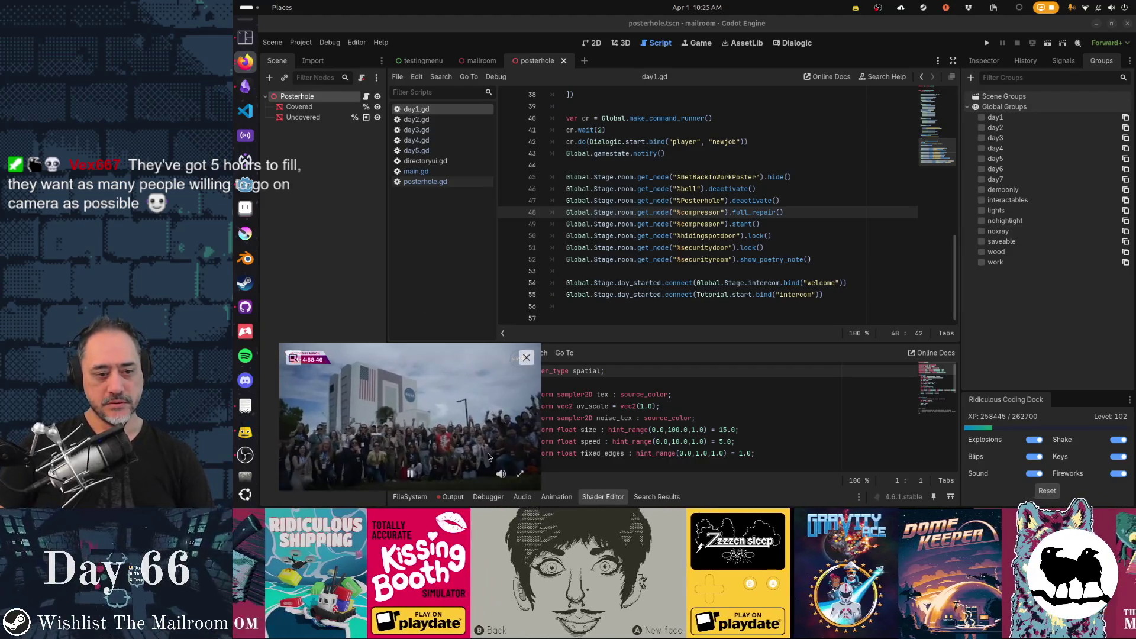
{"action": "left_click", "coordinate": [724, 245]}
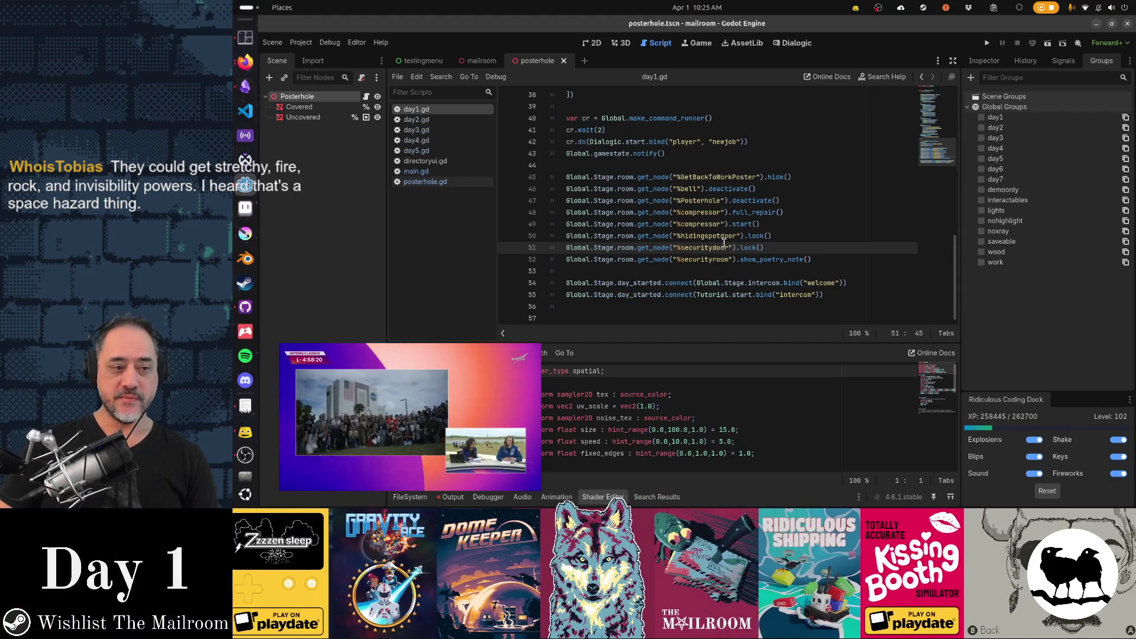
{"action": "mouse_move", "coordinate": [421, 404]}
{"action": "left_mouse_down"}
{"action": "mouse_move", "coordinate": [435, 404]}
{"action": "mouse_move", "coordinate": [412, 410]}
{"action": "left_mouse_up"}
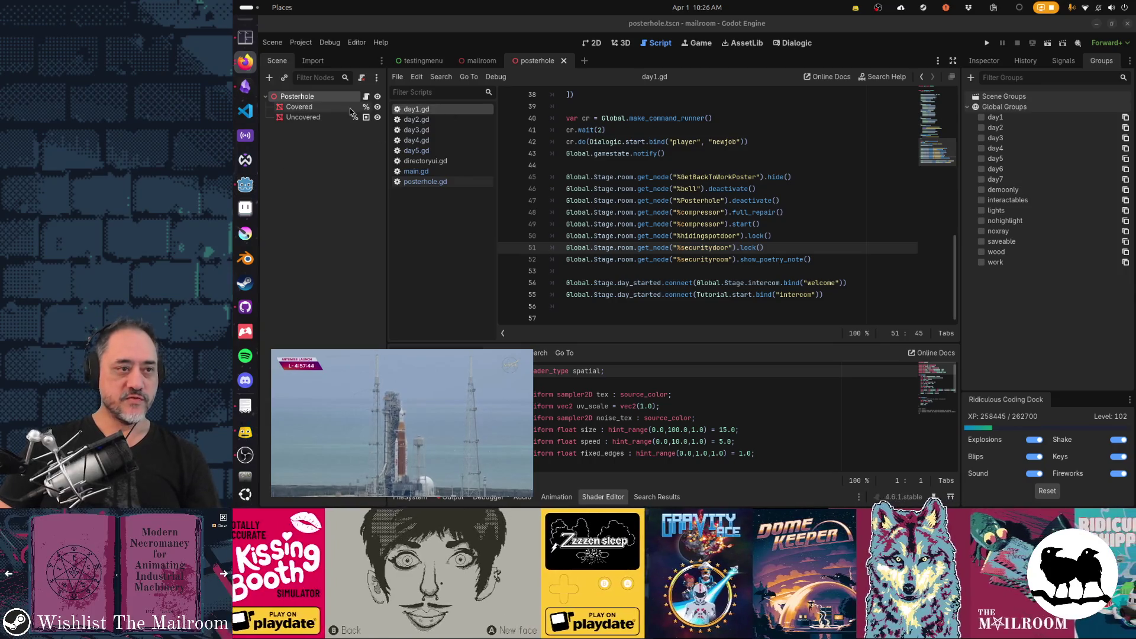
{"action": "left_click", "coordinate": [366, 97]}
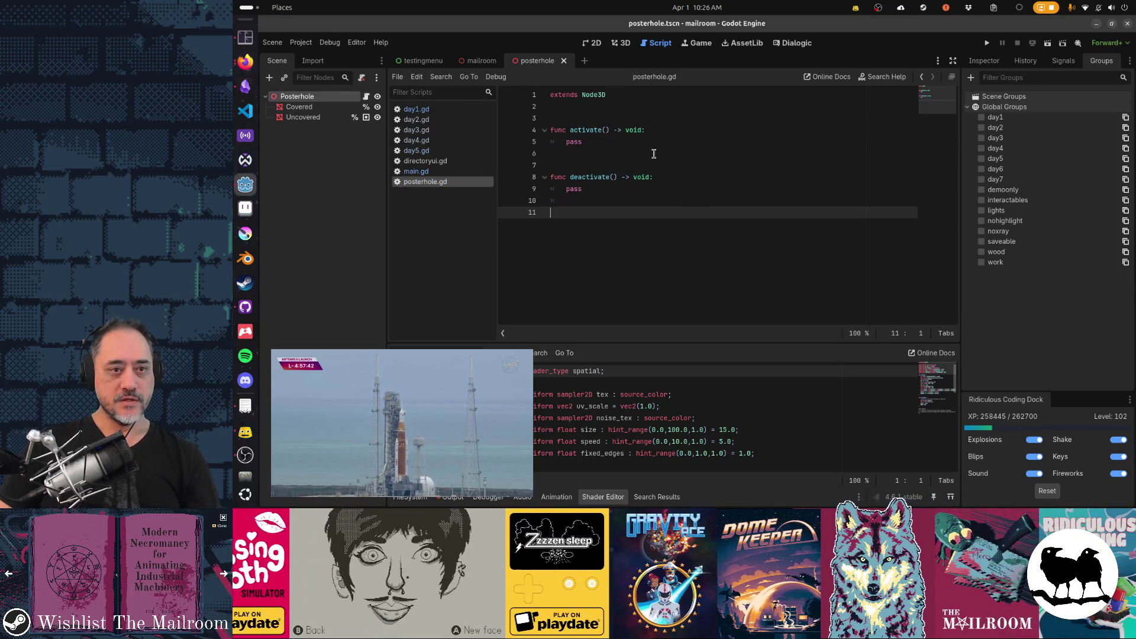
- Cycle through the day scripts from posterhole.gd and close day2.gd through day5.gd
{"action": "left_click", "coordinate": [670, 130]}
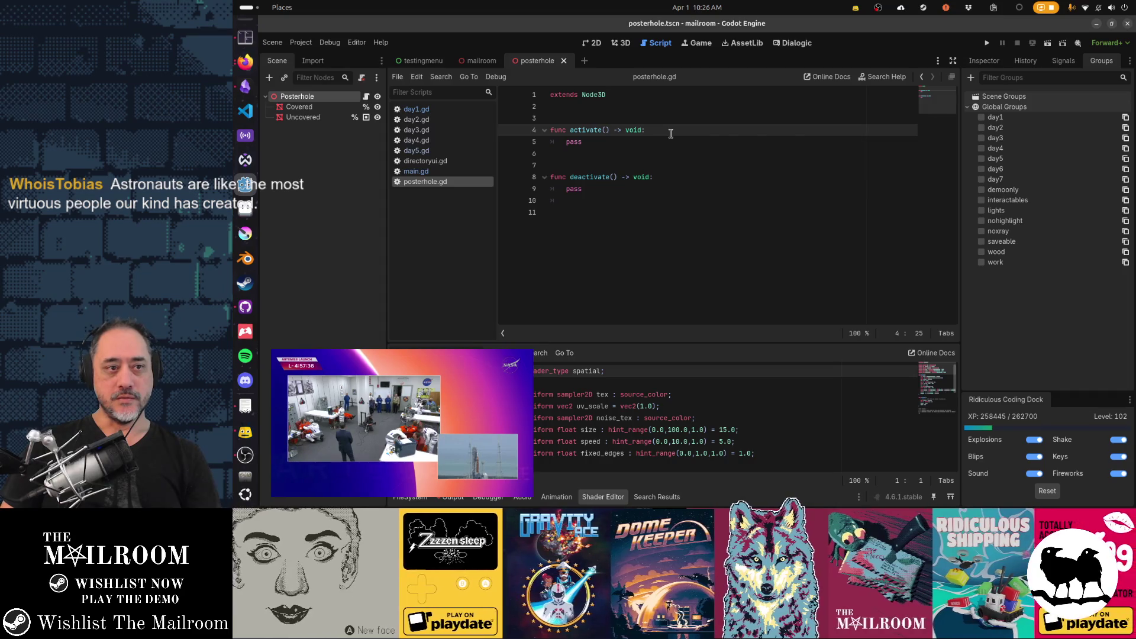
{"action": "key", "text": "alt+Left"}
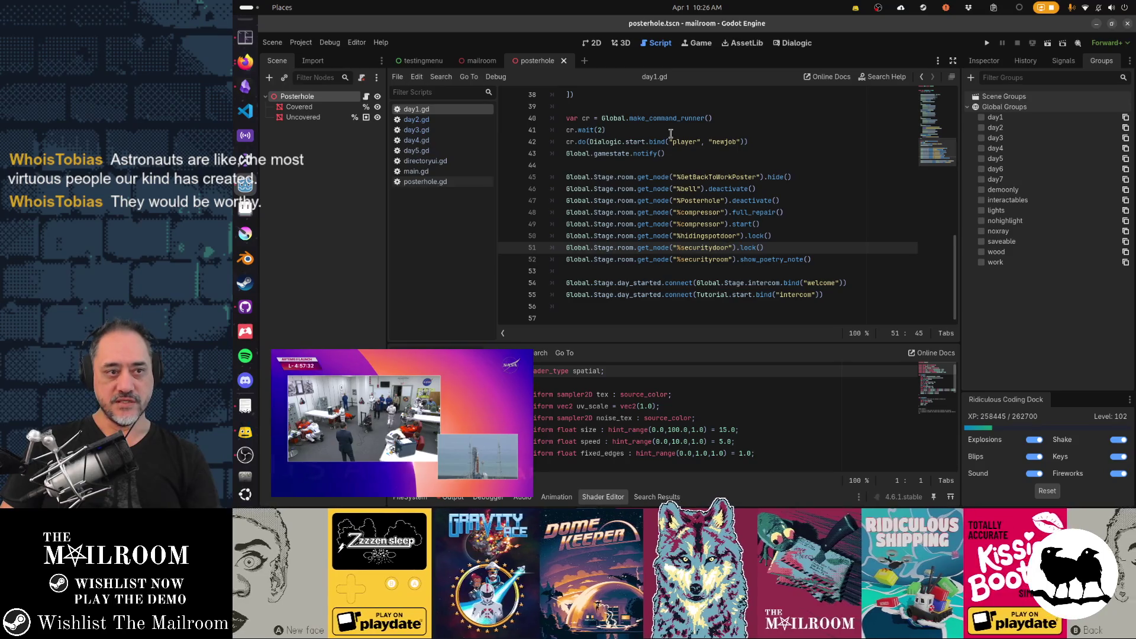
{"action": "key", "text": "alt+Right"}
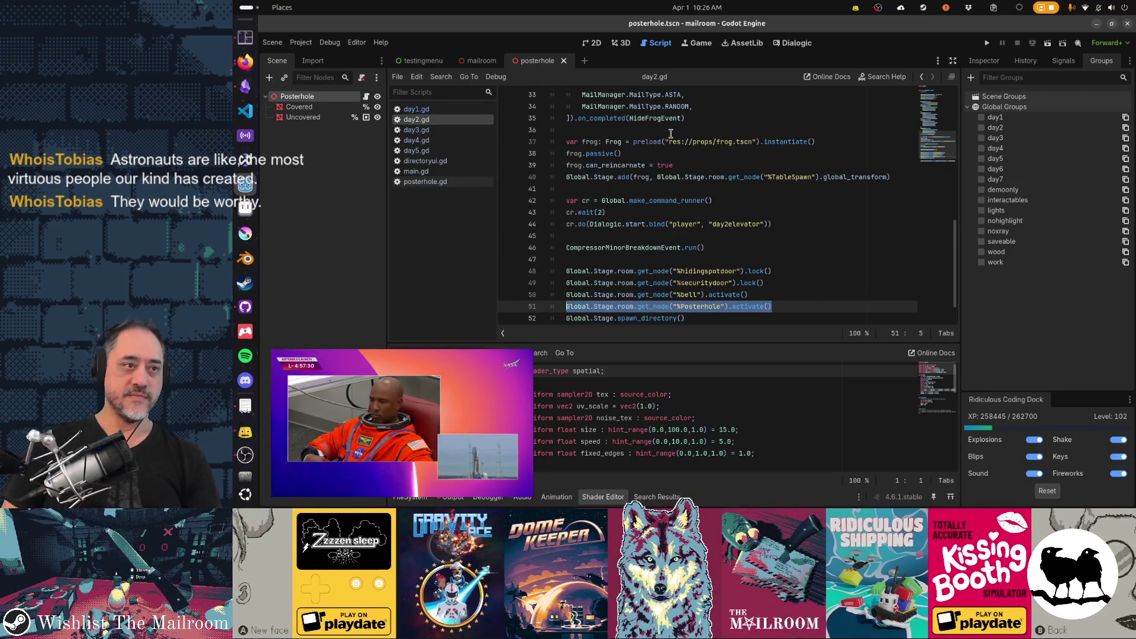
{"action": "key", "text": "alt+Right"}
{"action": "key", "text": "alt+Right"}
{"action": "key", "text": "alt+Right"}
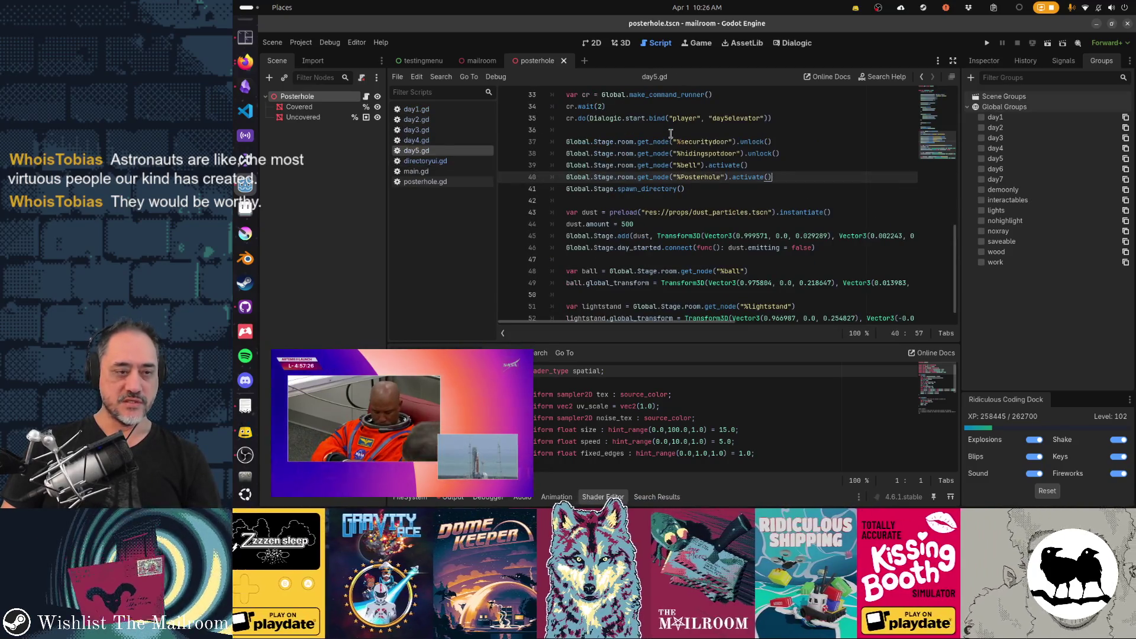
{"action": "key", "text": "ctrl+w"}
{"action": "key", "text": "ctrl+w"}
{"action": "key", "text": "ctrl+w"}
- Close day1.gd, return to posterhole.gd and select the pass placeholder in activate
{"action": "key", "text": "alt+Left"}
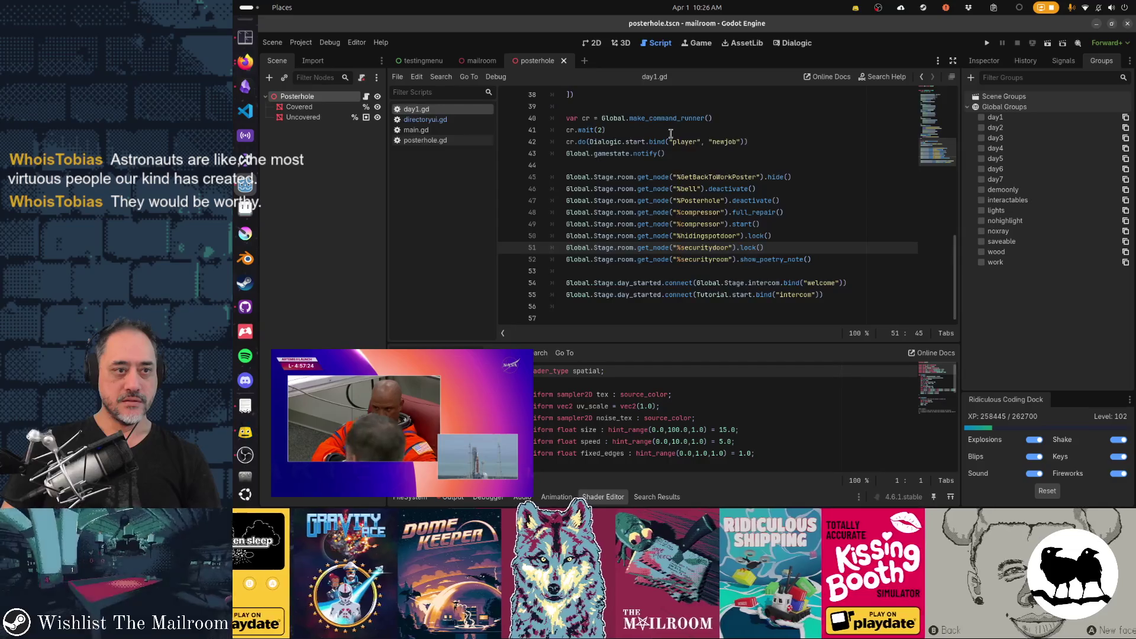
{"action": "key", "text": "ctrl+w"}
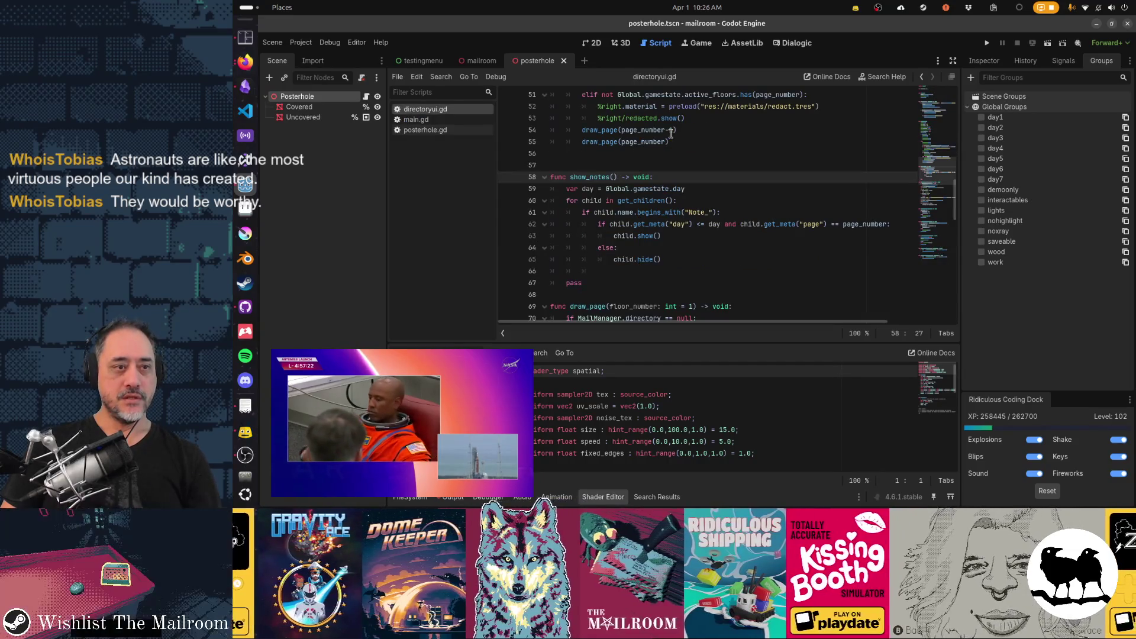
{"action": "key", "text": "alt+Left"}
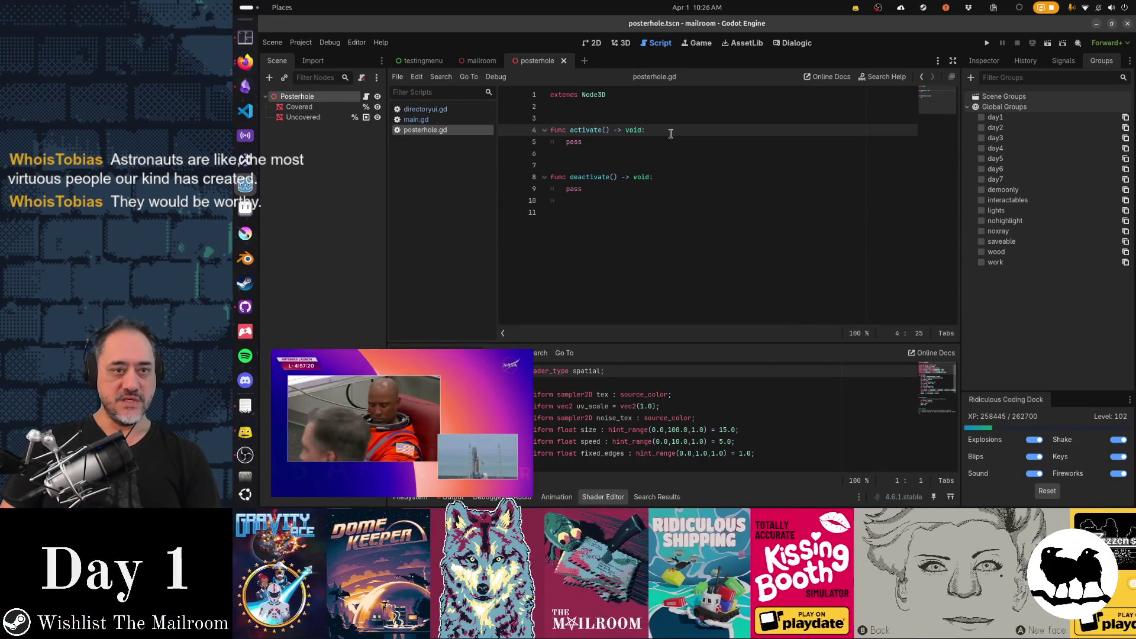
{"action": "key", "text": "Down"}
- Write activate() as %Covered.hide() followed by %Uncovered.show()
{"action": "type", "text": "%Cpvere"}
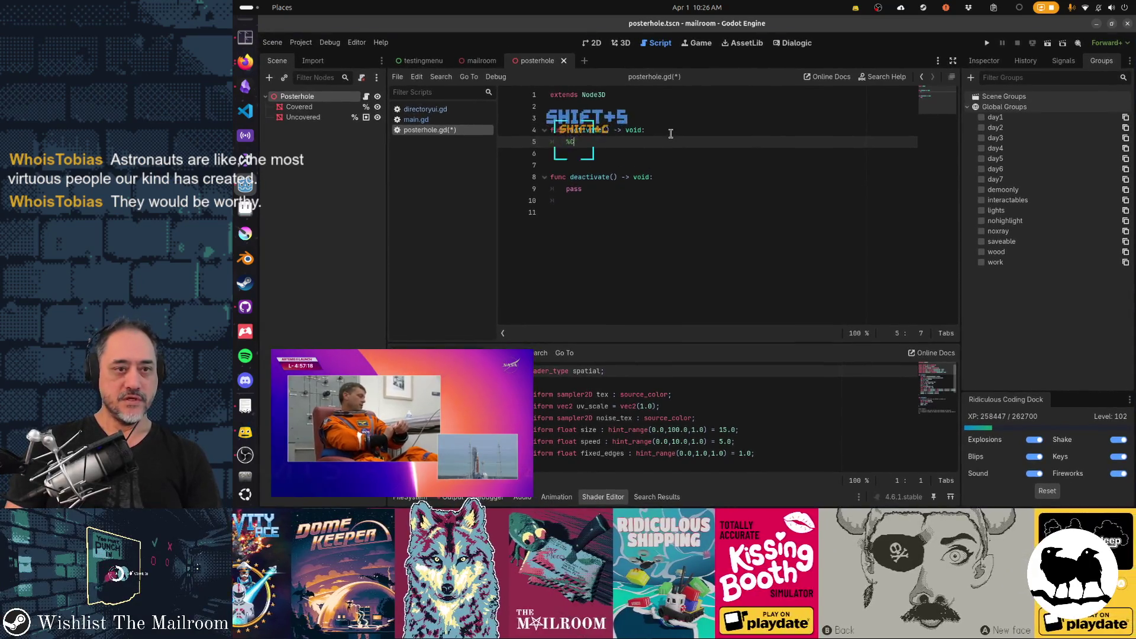
{"action": "key", "text": "BackSpace"}
{"action": "key", "text": "BackSpace"}
{"action": "key", "text": "BackSpace"}
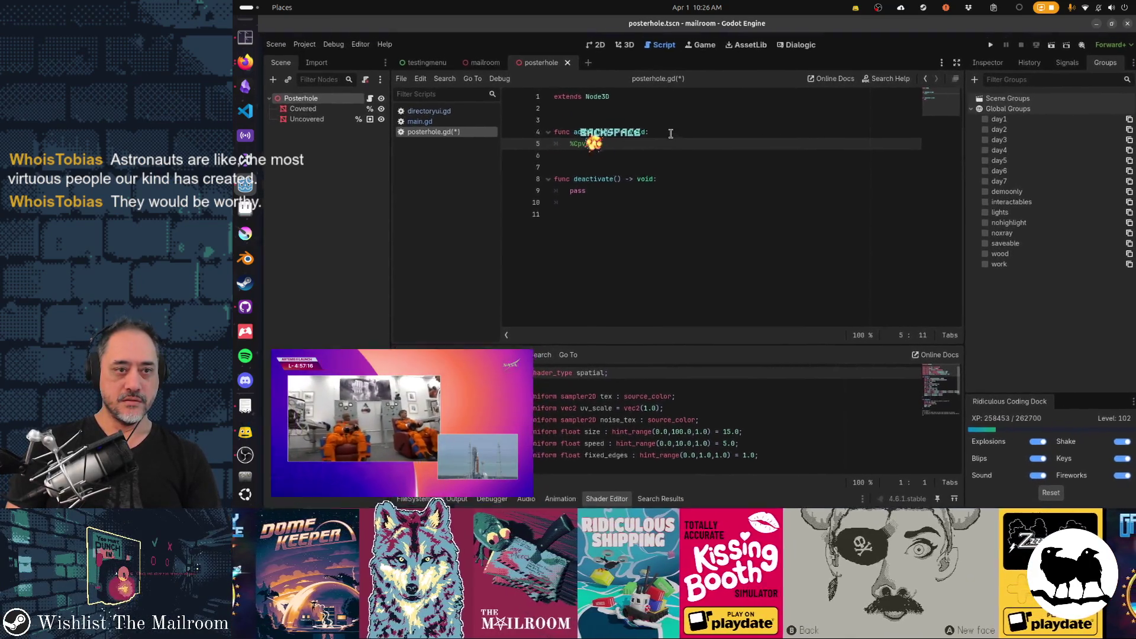
{"action": "key", "text": "BackSpace"}
{"action": "type", "text": "overed.hide()"}
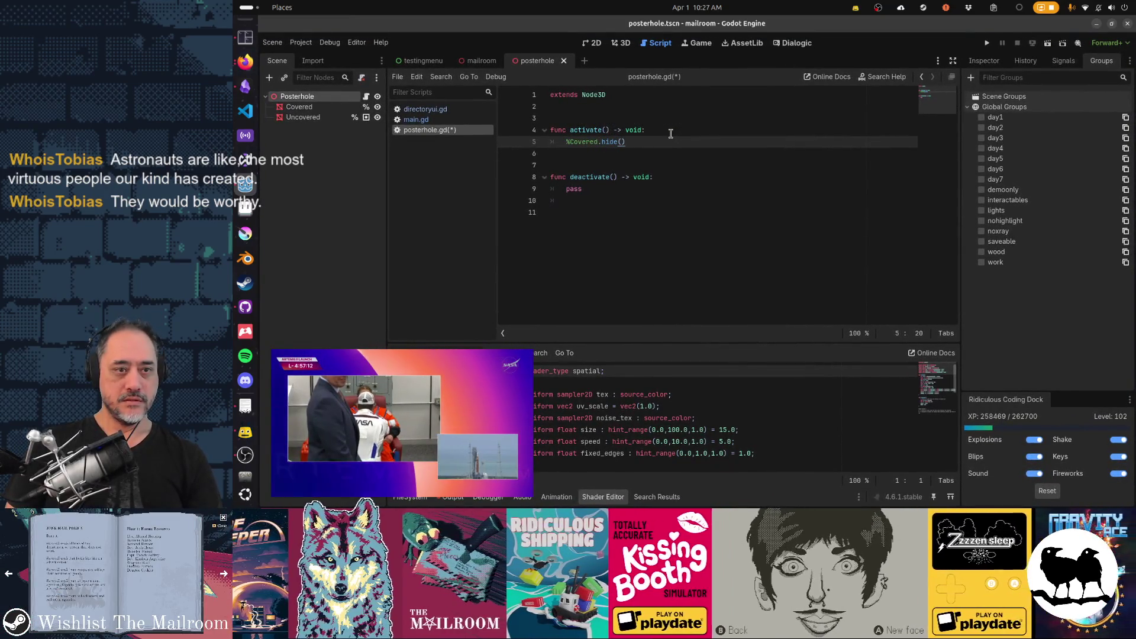
{"action": "key", "text": "ctrl+c"}
{"action": "key", "text": "Return"}
{"action": "key", "text": "ctrl+v"}
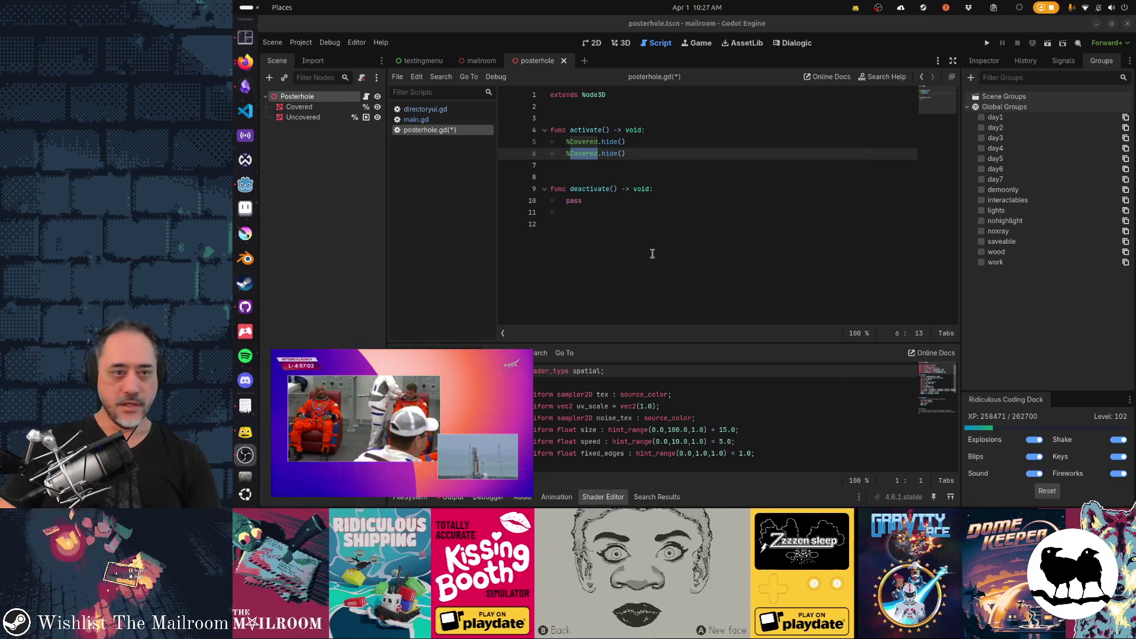
{"action": "left_click", "coordinate": [578, 153]}
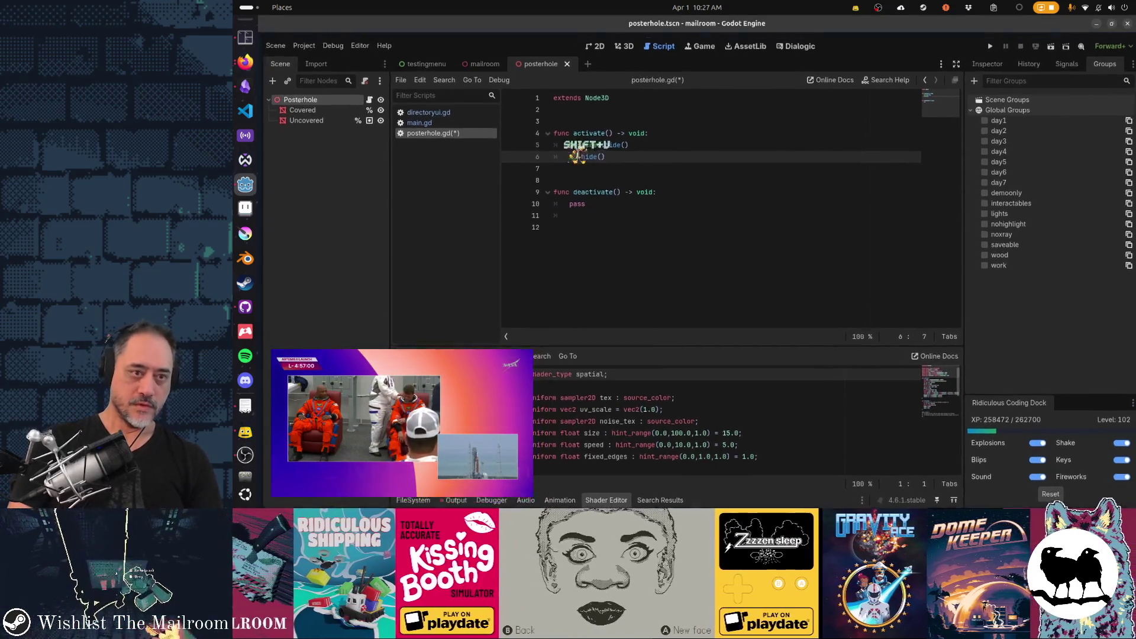
{"action": "type", "text": "Uncovered"}
{"action": "key", "text": "Right"}
{"action": "key", "text": "ctrl+shift+Right"}
{"action": "type", "text": "show"}
- Replace pass in deactivate() with %Covered.show() and %Uncovered.hide(), then save posterhole.gd
{"action": "key", "text": "Home"}
{"action": "key", "text": "shift+Up"}
{"action": "key", "text": "shift+End"}
{"action": "key", "text": "ctrl+c"}
{"action": "key", "text": "Down"}
{"action": "key", "text": "Down"}
{"action": "key", "text": "Down"}
{"action": "key", "text": "shift+End"}
{"action": "key", "text": "ctrl+v"}
{"action": "key", "text": "ctrl+Right"}
{"action": "key", "text": "ctrl+Right"}
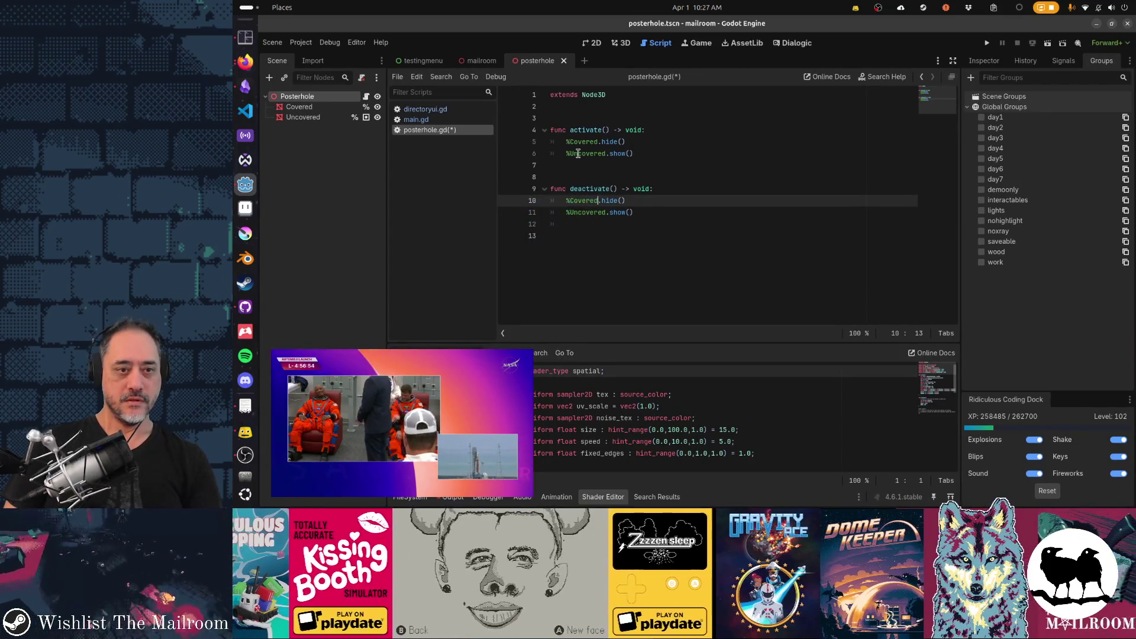
{"action": "key", "text": "ctrl+shift+Right"}
{"action": "type", "text": "show"}
{"action": "key", "text": "Down"}
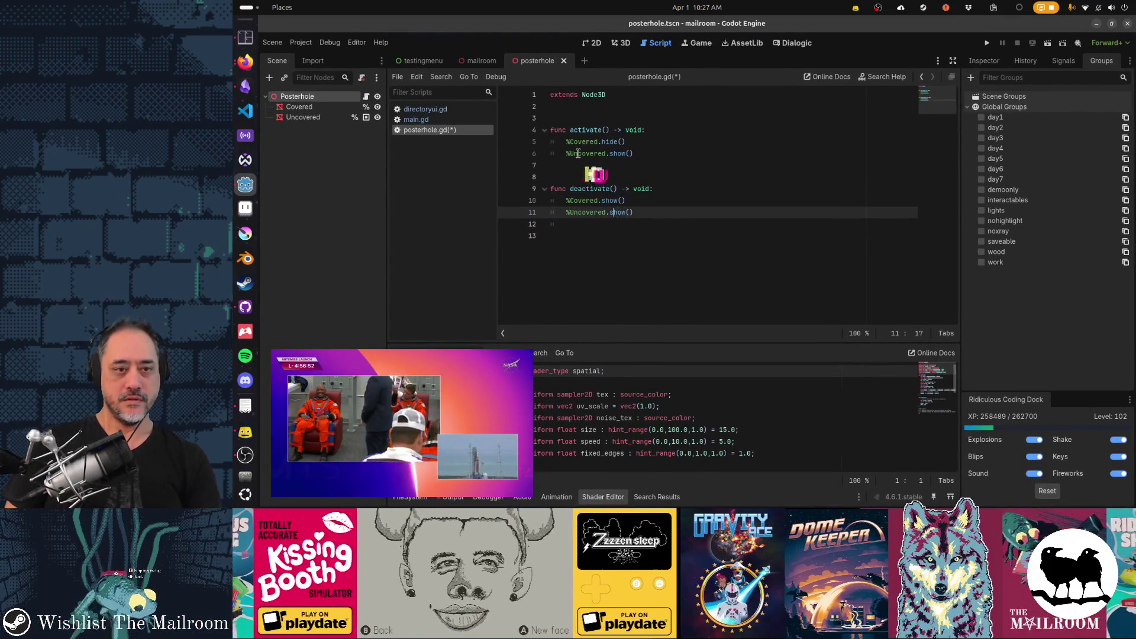
{"action": "key", "text": "BackSpace"}
{"action": "type", "text": "hide"}
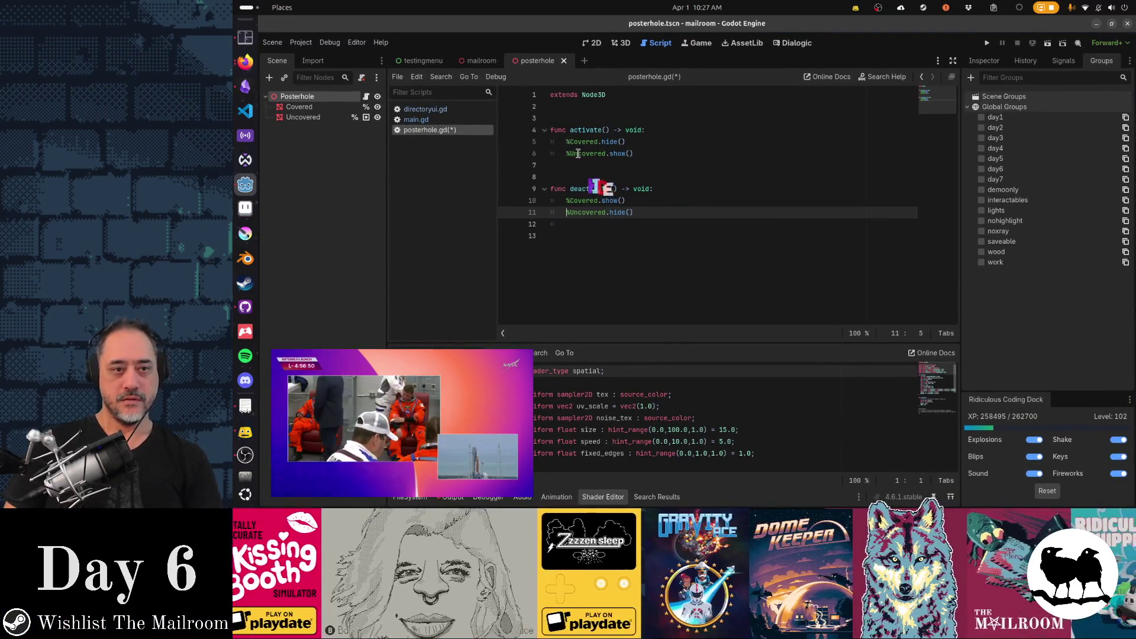
{"action": "key", "text": "Home"}
{"action": "key", "text": "ctrl+s"}
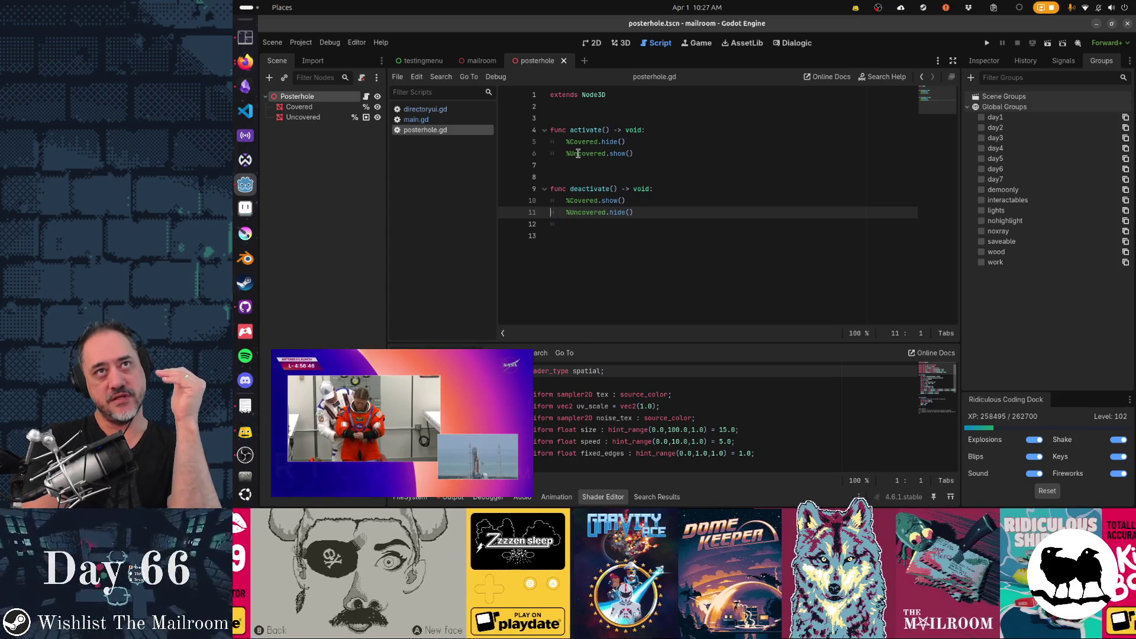
- Recheck lines 5, 10 and 11, then show the posterhole scene in the 3D view
{"action": "key", "text": "Up"}
{"action": "key", "text": "Up"}
{"action": "key", "text": "Up"}
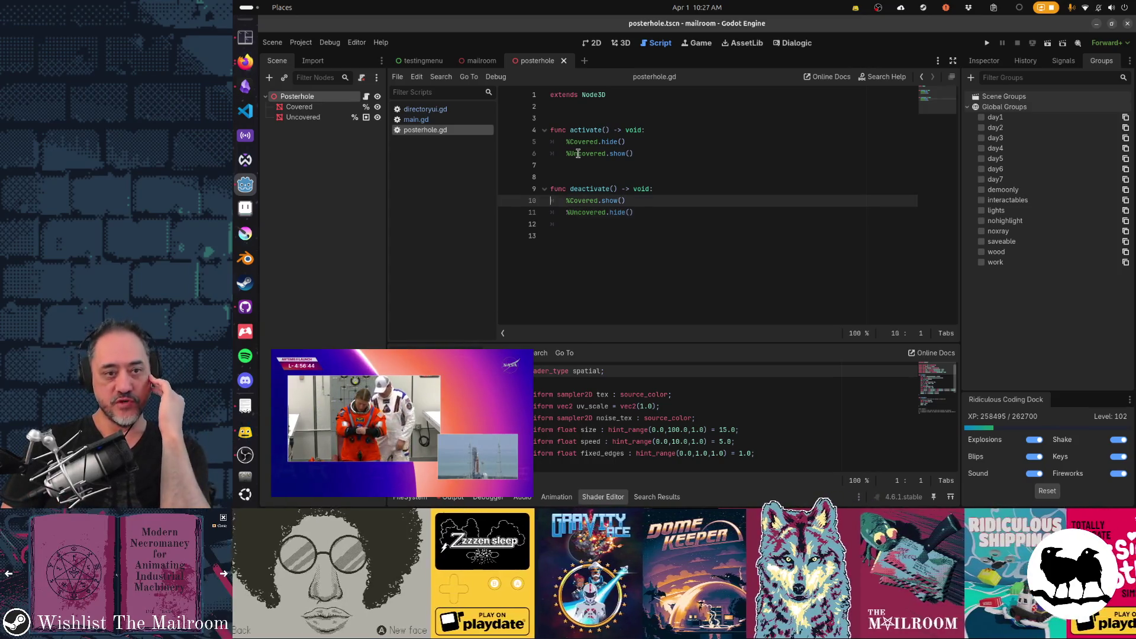
{"action": "key", "text": "Down"}
{"action": "key", "text": "Down"}
{"action": "key", "text": "Down"}
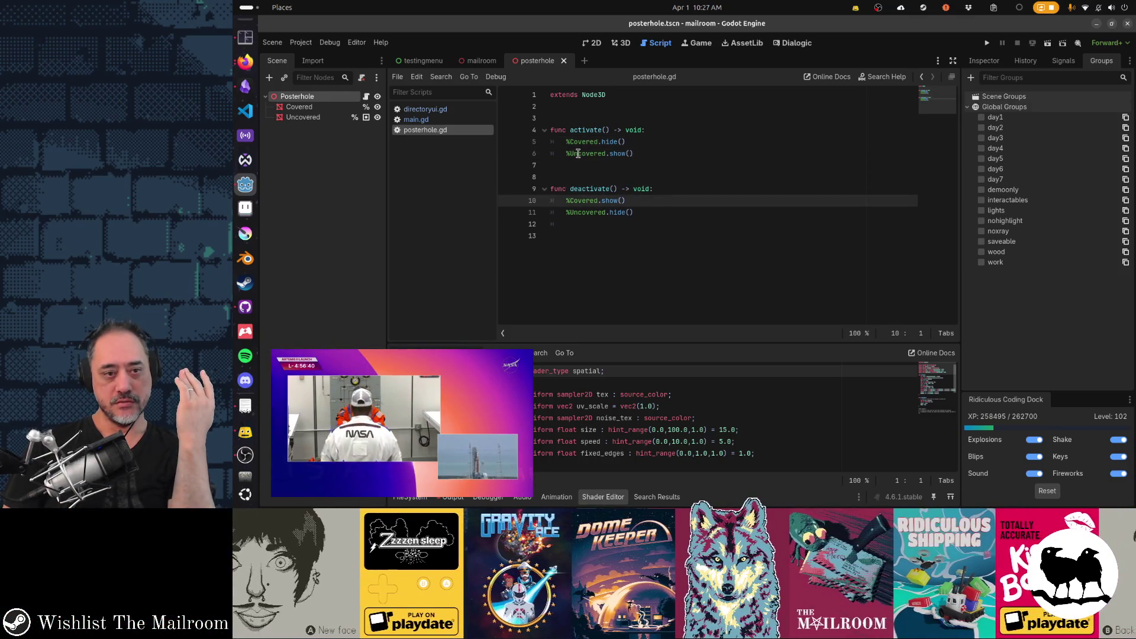
{"action": "key", "text": "Down"}
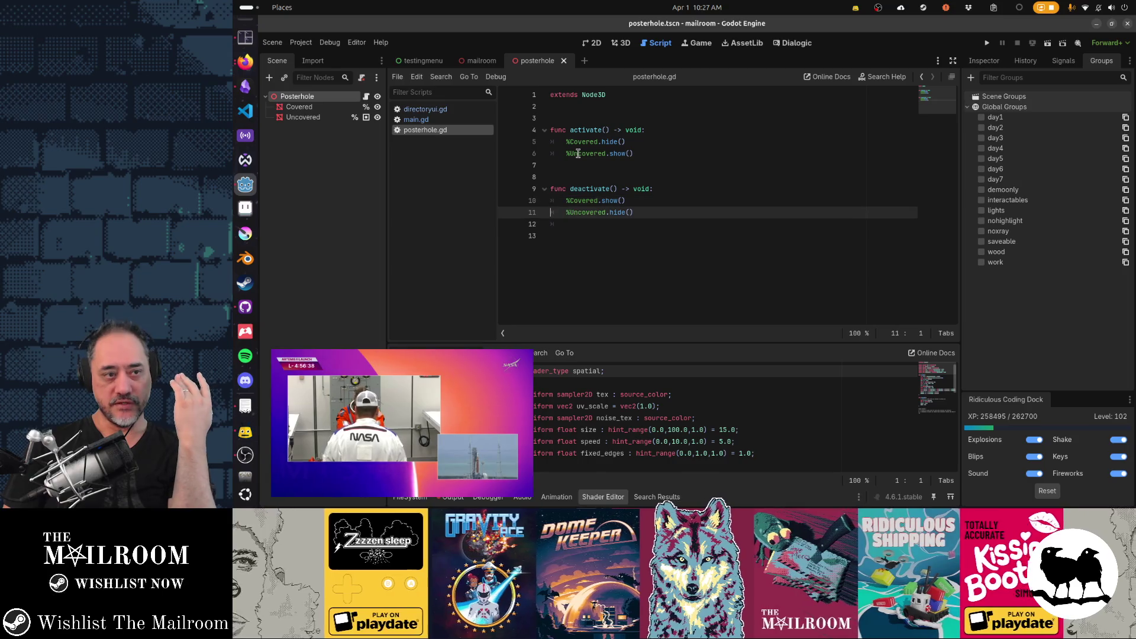
{"action": "key", "text": "Up"}
{"action": "key", "text": "Up"}
{"action": "key", "text": "Up"}
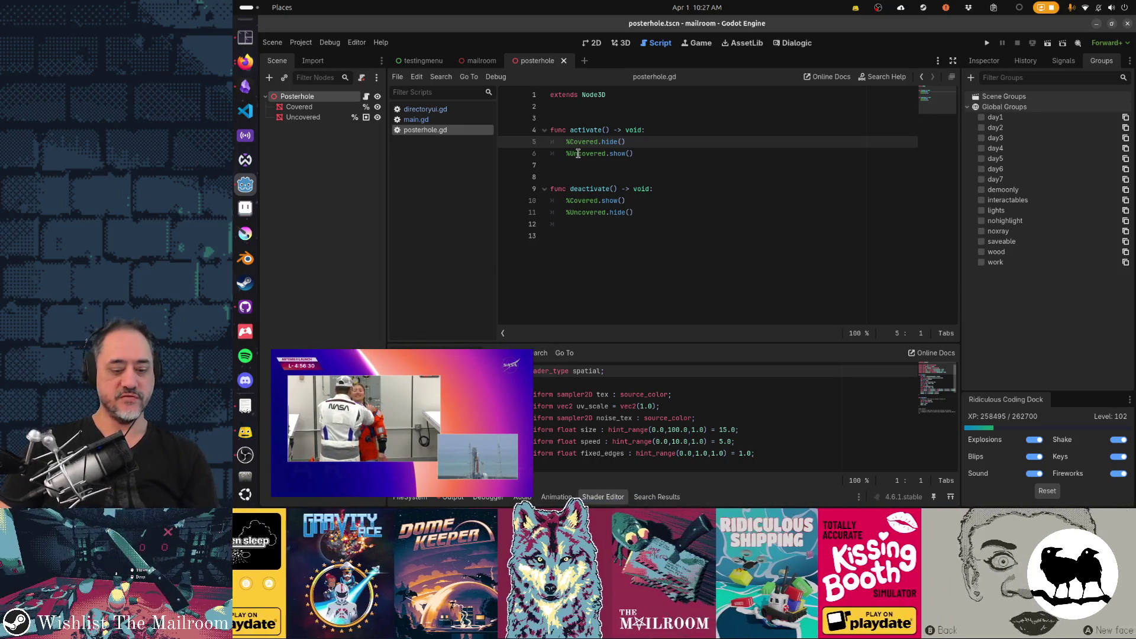
{"action": "key", "text": "ctrl+F2"}
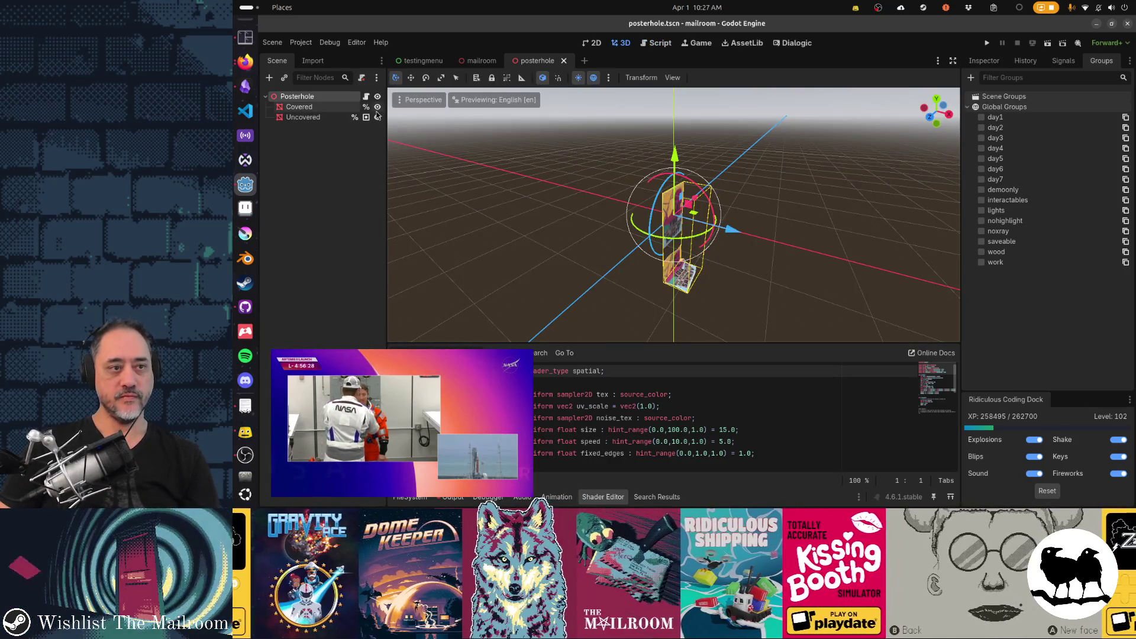
{"action": "left_click", "coordinate": [377, 107]}
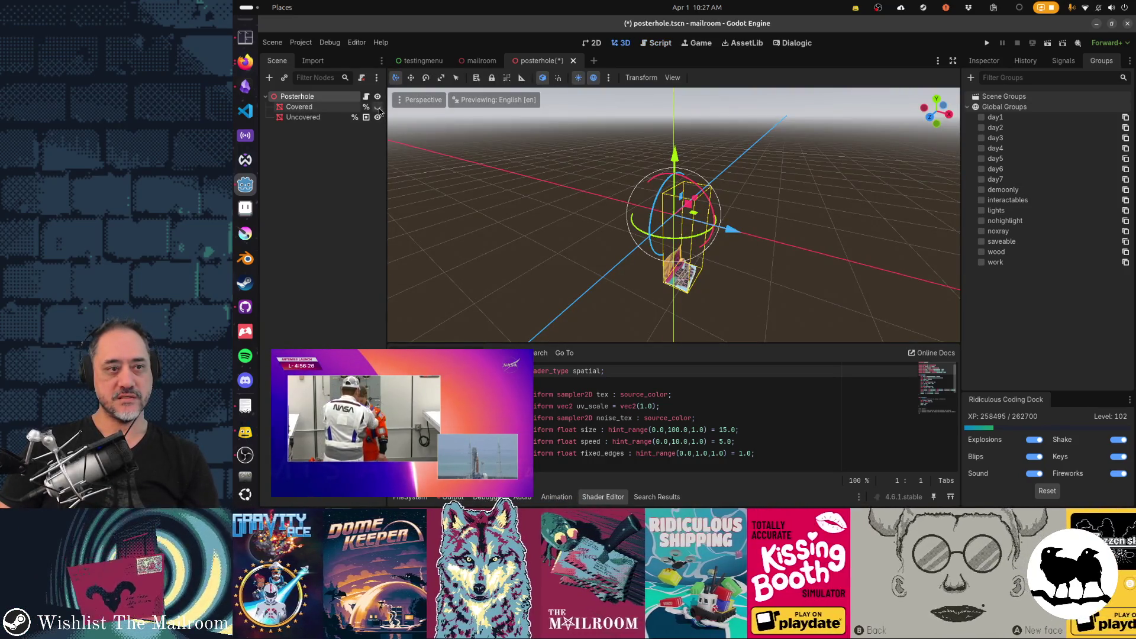
{"action": "key", "text": "ctrl+F3"}
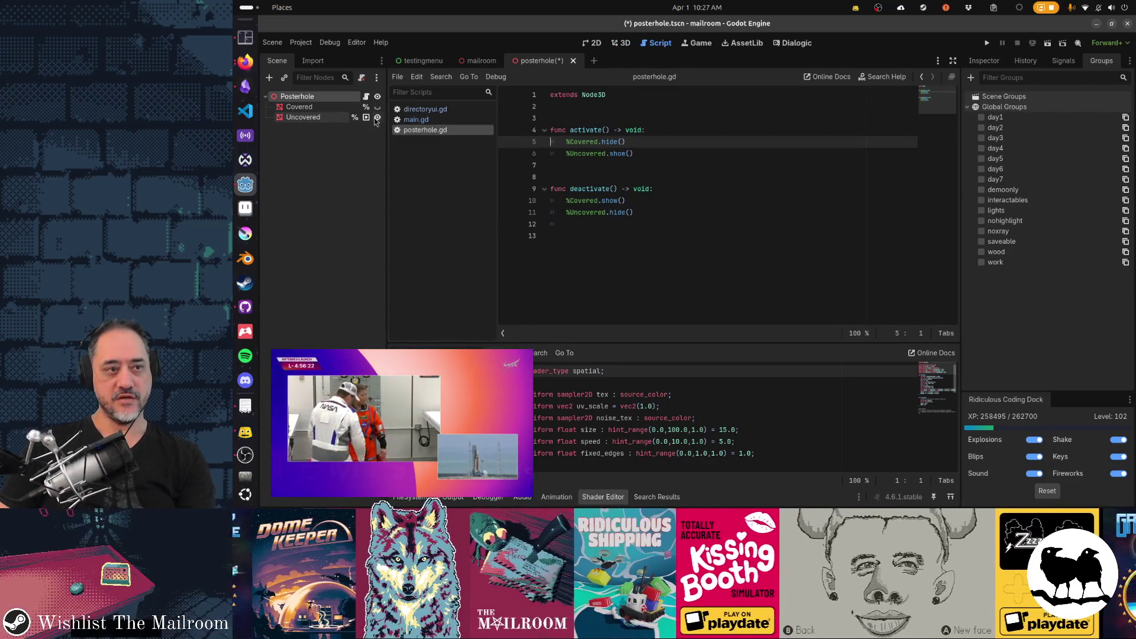
{"action": "key", "text": "ctrl+F2"}
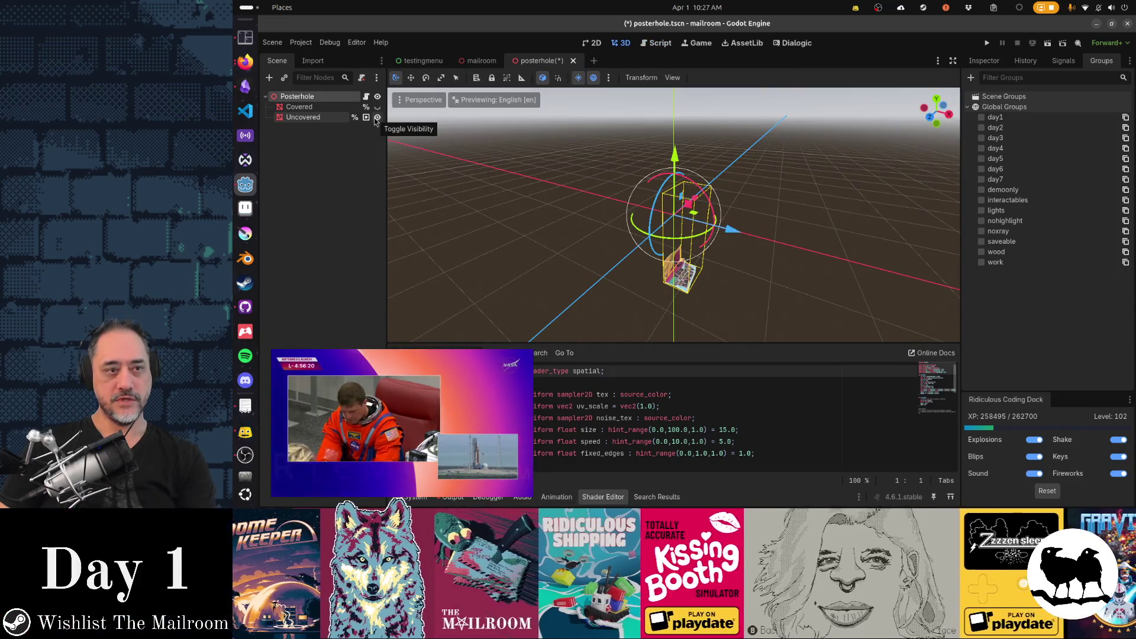
{"action": "left_click", "coordinate": [378, 107]}
{"action": "key", "text": "ctrl+s"}
{"action": "mouse_move", "coordinate": [814, 259]}
{"action": "left_mouse_down"}
{"action": "mouse_move", "coordinate": [507, 236]}
{"action": "mouse_move", "coordinate": [649, 225]}
{"action": "left_mouse_up"}
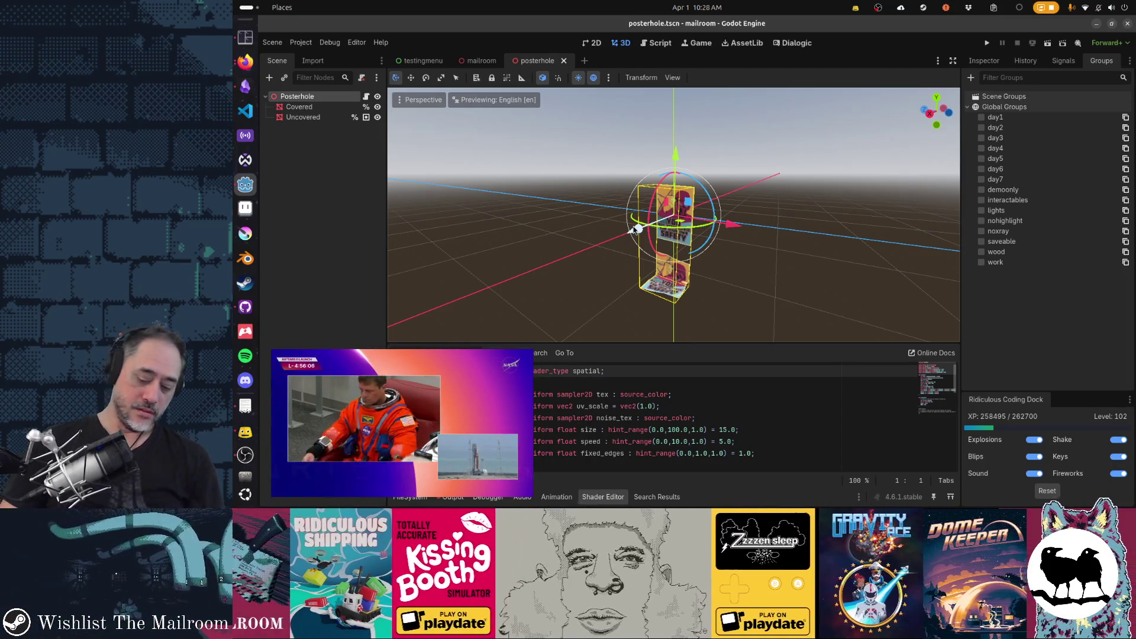
{"action": "key", "text": "shift+alt+o"}
{"action": "type", "text": "hiding"}
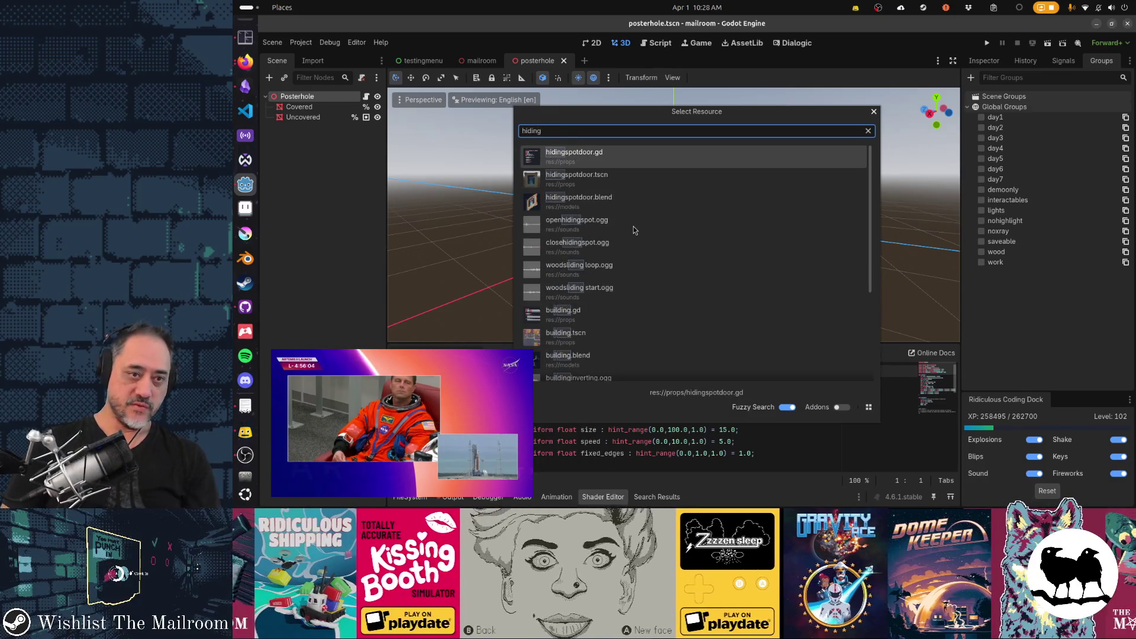
- Open hidingspotdoor.tscn from the quick-open results and select its root node
{"action": "key", "text": "Down"}
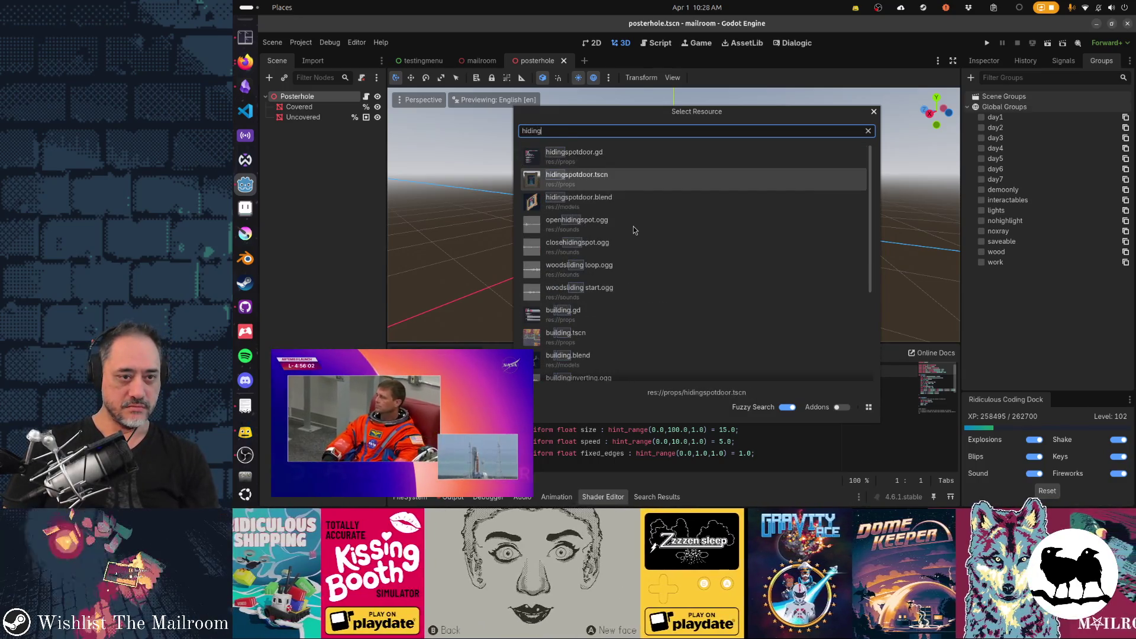
{"action": "key", "text": "Return"}
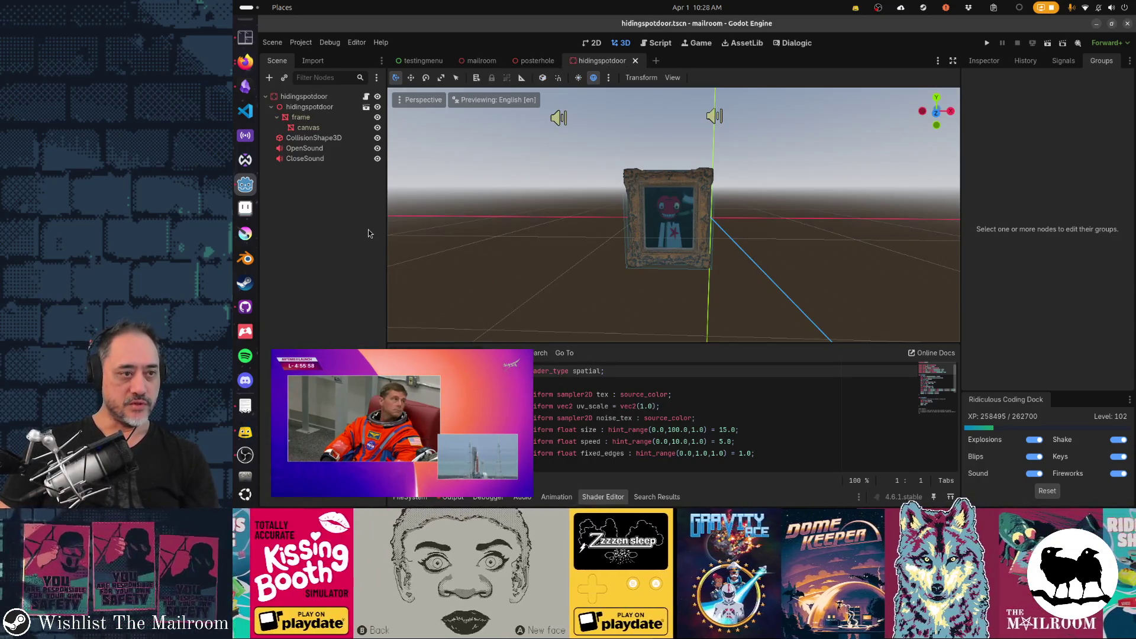
{"action": "left_click", "coordinate": [323, 138]}
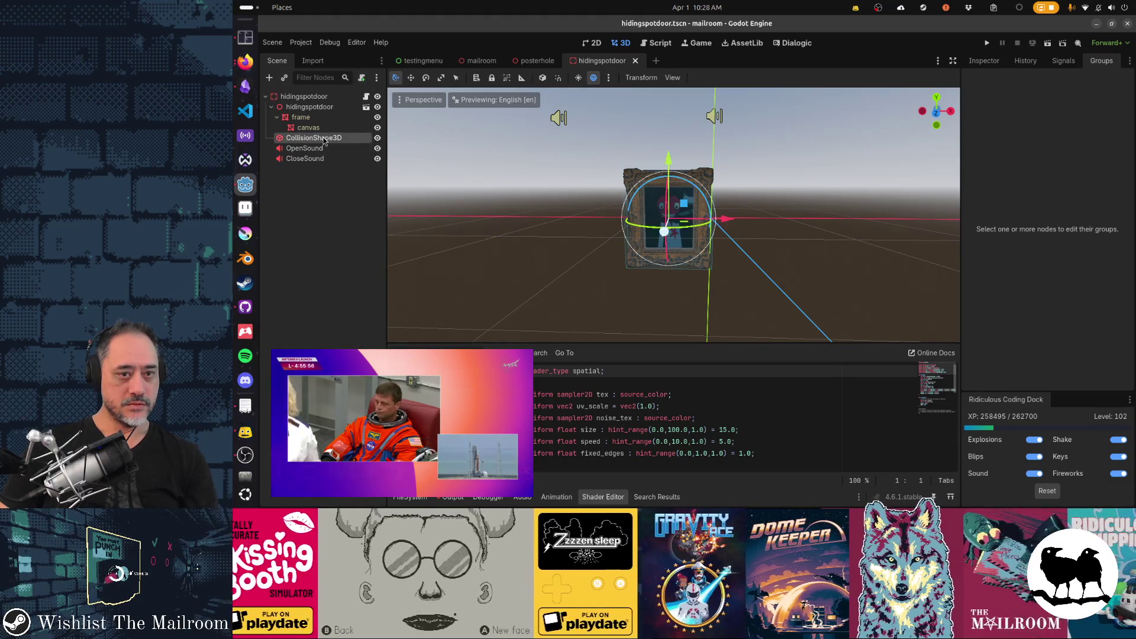
{"action": "left_click", "coordinate": [338, 107]}
{"action": "left_click", "coordinate": [343, 98]}
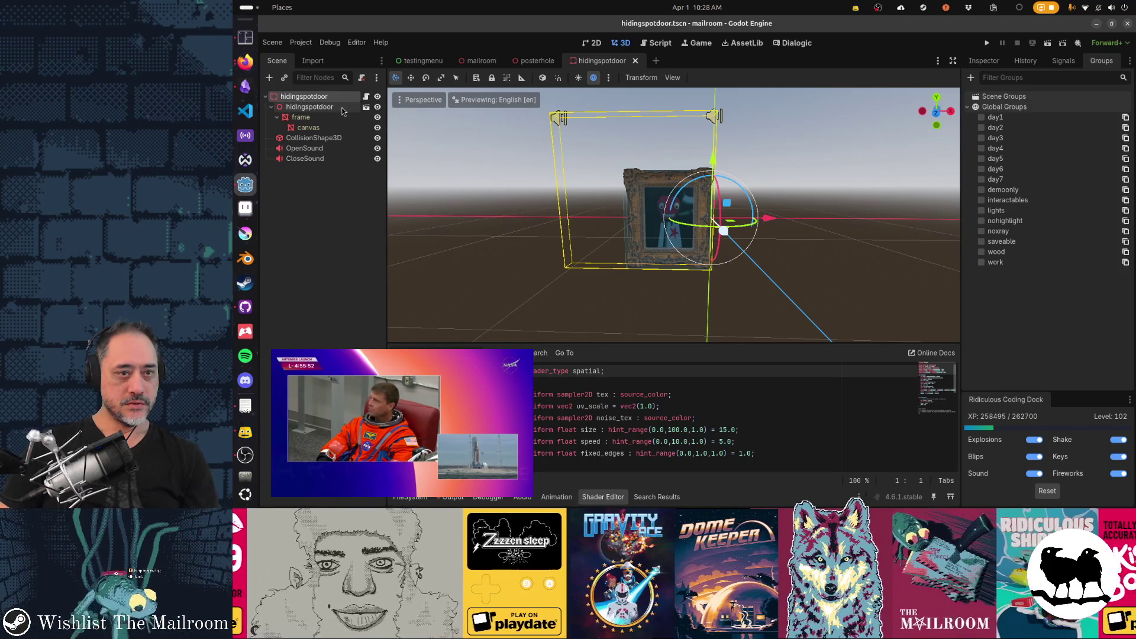
- Select the OpenSound and CloseSound nodes and switch to a front orthogonal view
{"action": "left_click", "coordinate": [319, 127]}
{"action": "left_click", "coordinate": [318, 149]}
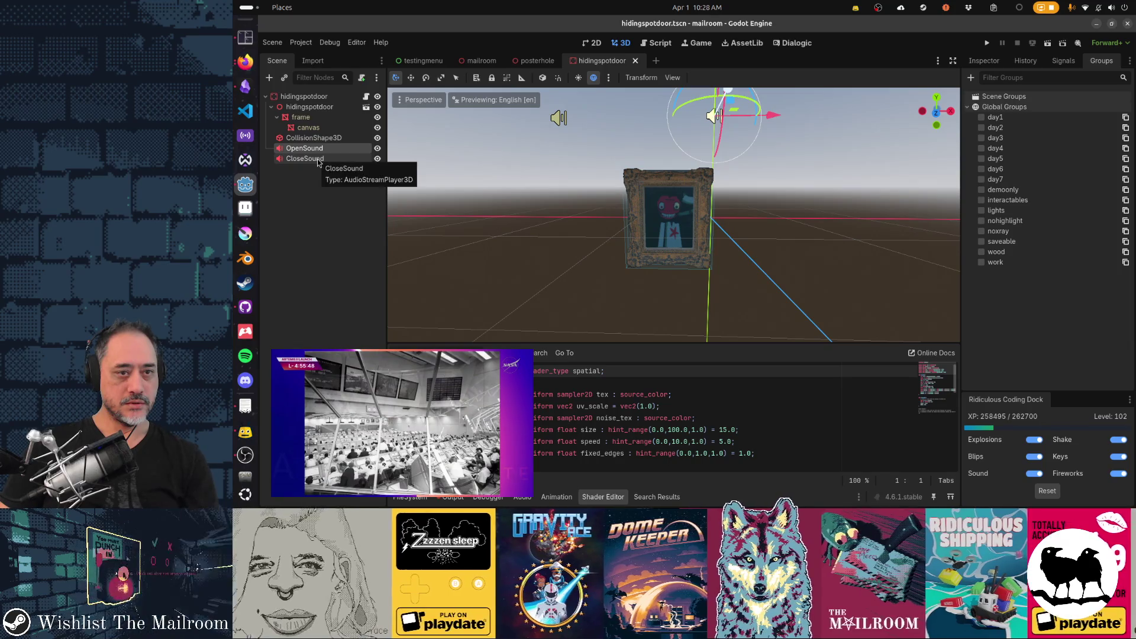
{"action": "left_click", "coordinate": [305, 158]}
{"action": "mouse_move", "coordinate": [582, 156]}
{"action": "left_mouse_down"}
{"action": "mouse_move", "coordinate": [678, 268]}
{"action": "mouse_move", "coordinate": [538, 263]}
{"action": "mouse_move", "coordinate": [495, 221]}
{"action": "mouse_move", "coordinate": [514, 199]}
{"action": "left_mouse_up"}
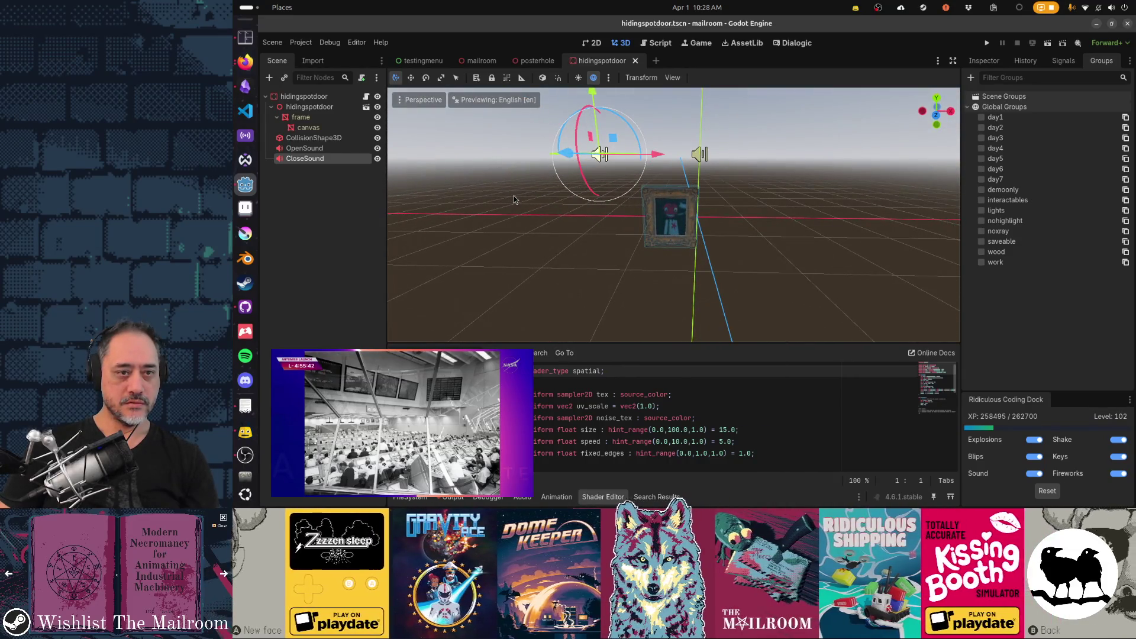
{"action": "key", "text": "KP_1"}
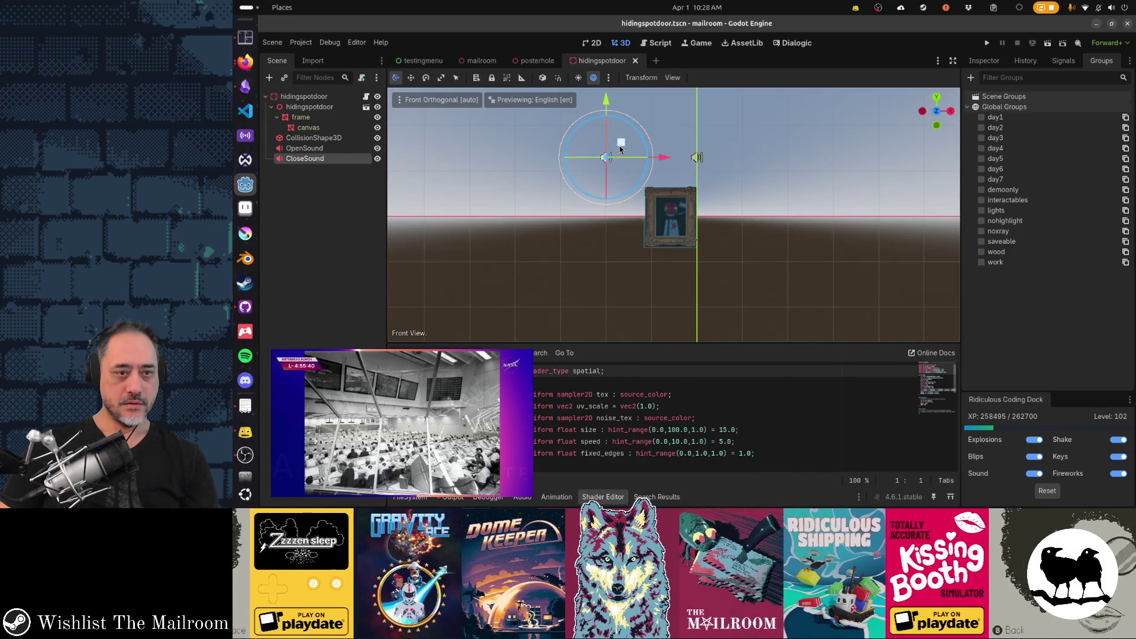
- Reset CloseSound's position and slide it to x -0.57, y 0, z 0 on the frame
{"action": "left_click_drag", "start_coordinate": [621, 149], "coordinate": [684, 209]}
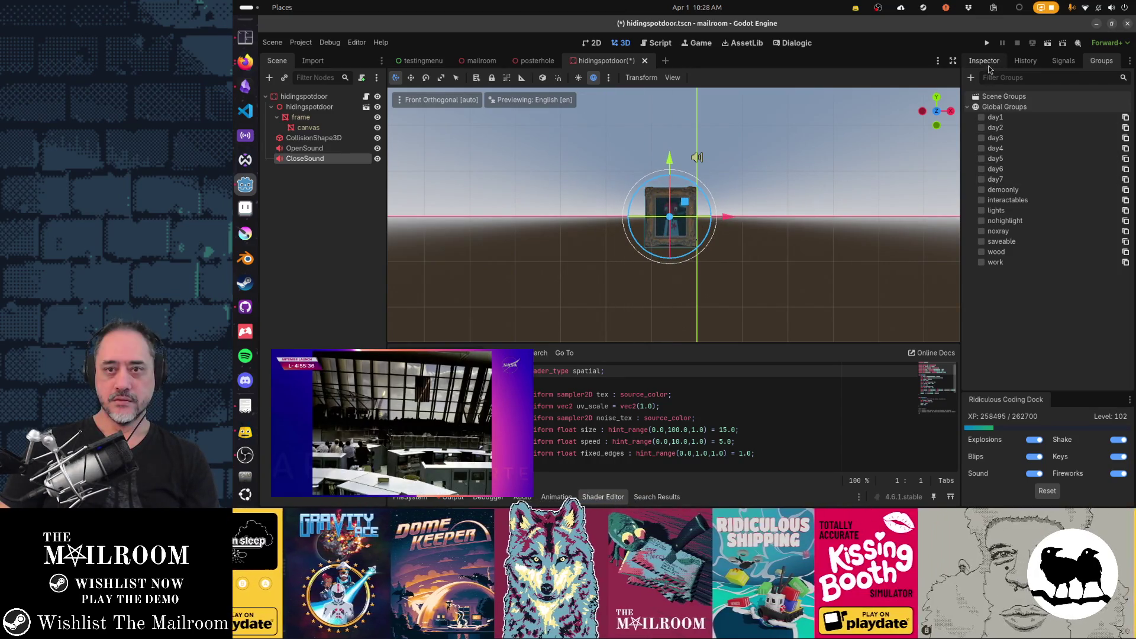
{"action": "left_click", "coordinate": [985, 61]}
{"action": "scroll", "coordinate": [1031, 286], "scroll_direction": "down", "scroll_amount": 5}
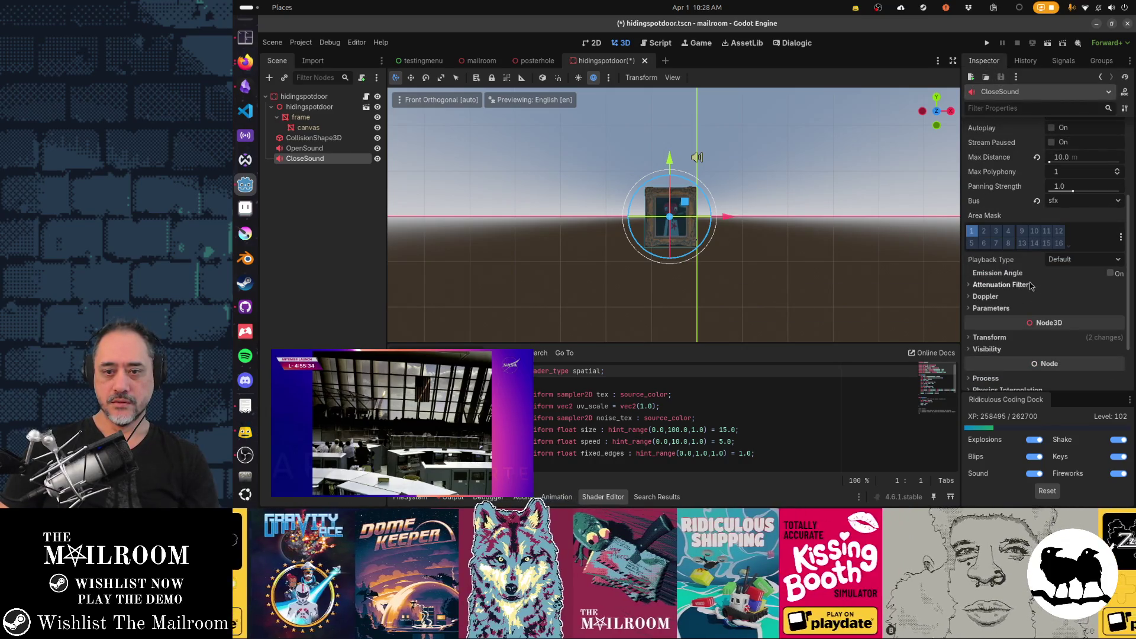
{"action": "left_click", "coordinate": [989, 337]}
{"action": "scroll", "coordinate": [1047, 343], "scroll_direction": "down", "scroll_amount": 3}
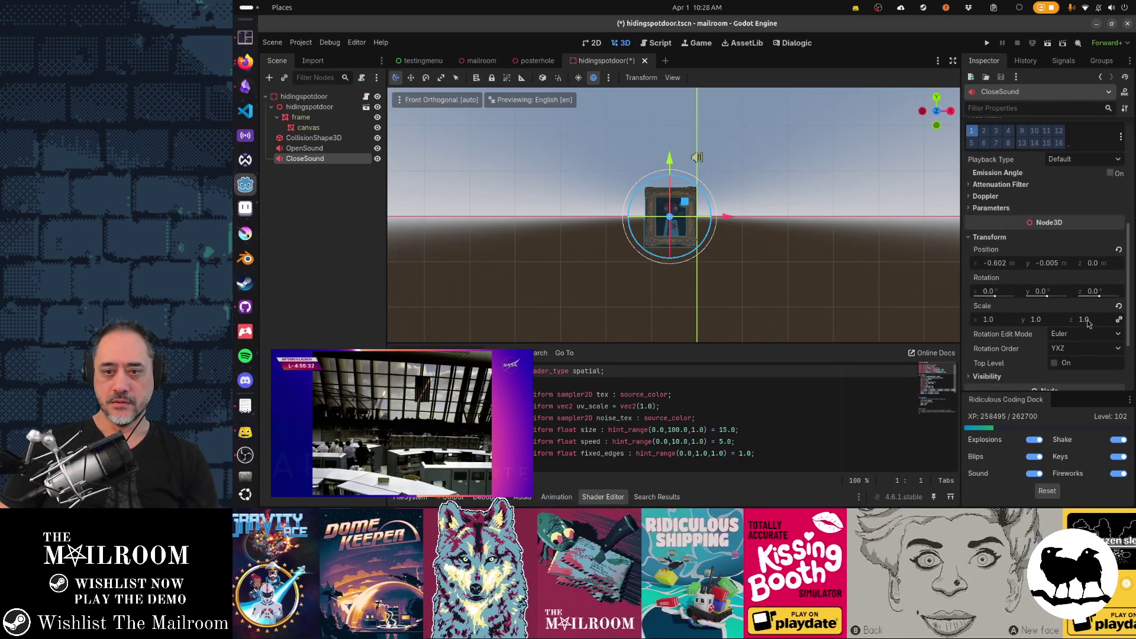
{"action": "left_click", "coordinate": [1119, 250]}
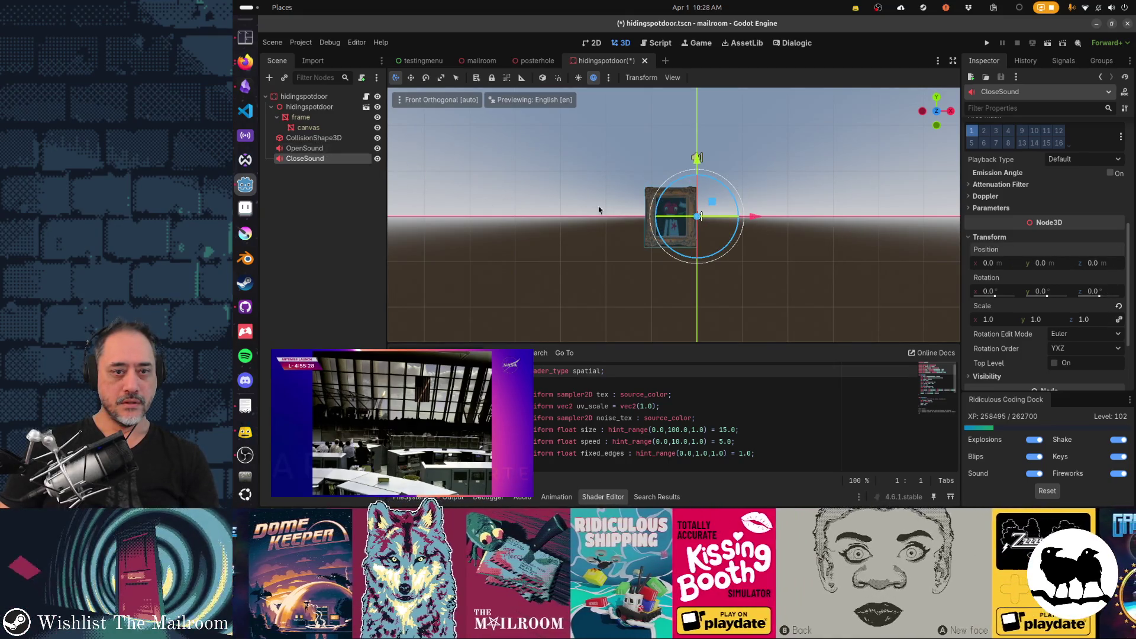
{"action": "left_click_drag", "start_coordinate": [754, 222], "coordinate": [729, 222]}
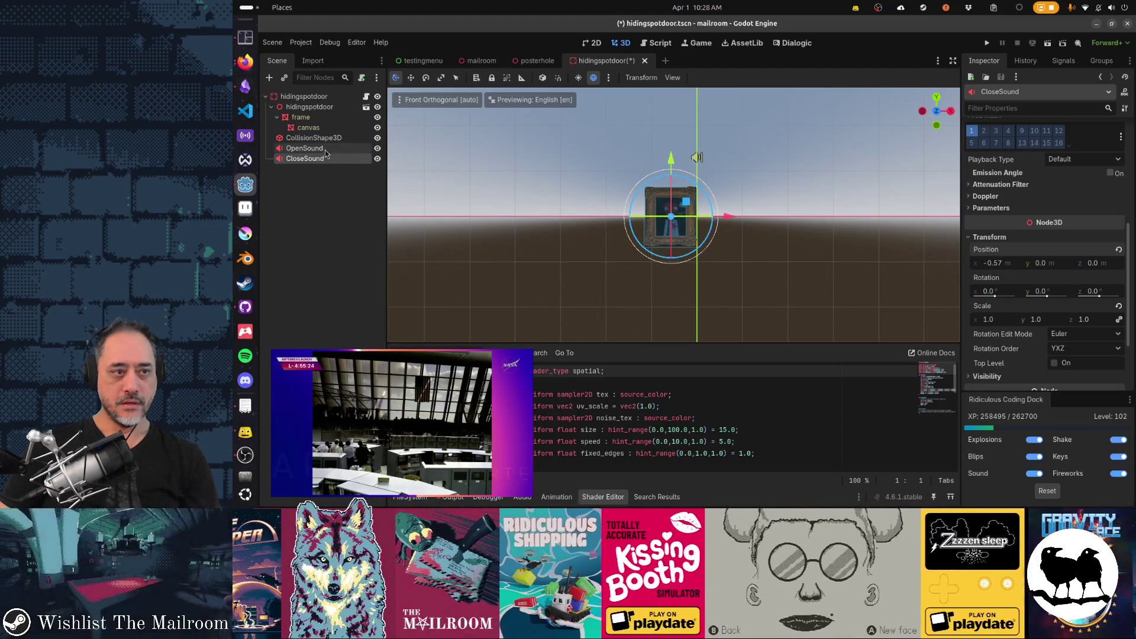
{"action": "left_click", "coordinate": [324, 151]}
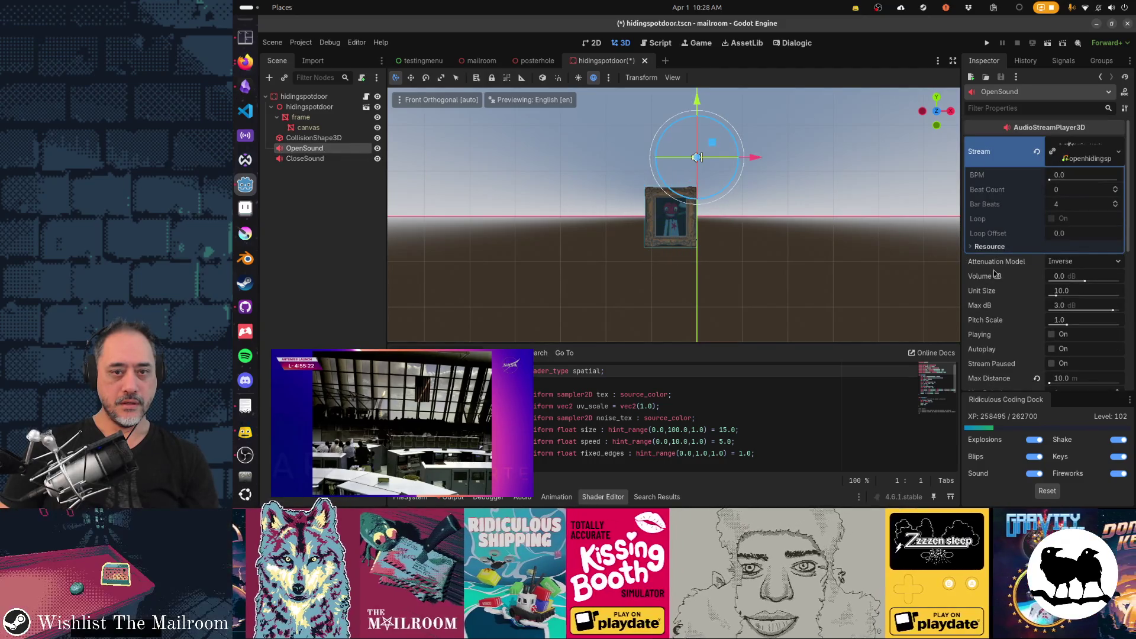
- Reset OpenSound's Y position to 0 and slide it left to x -0.585
{"action": "scroll", "coordinate": [1069, 294], "scroll_direction": "down", "scroll_amount": 10}
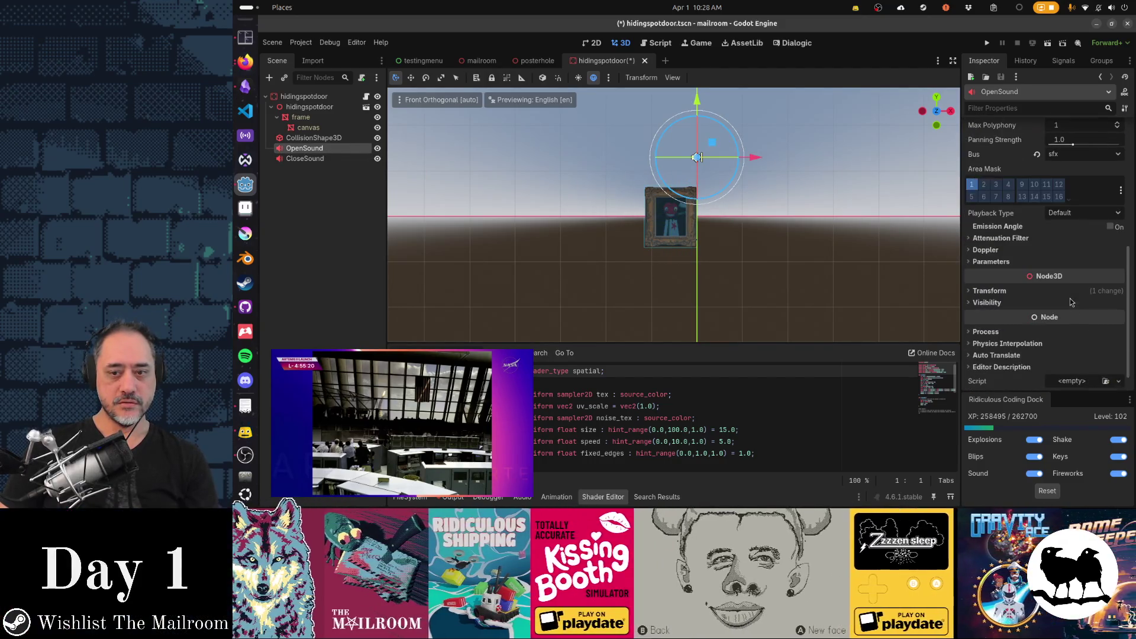
{"action": "left_click", "coordinate": [1032, 291]}
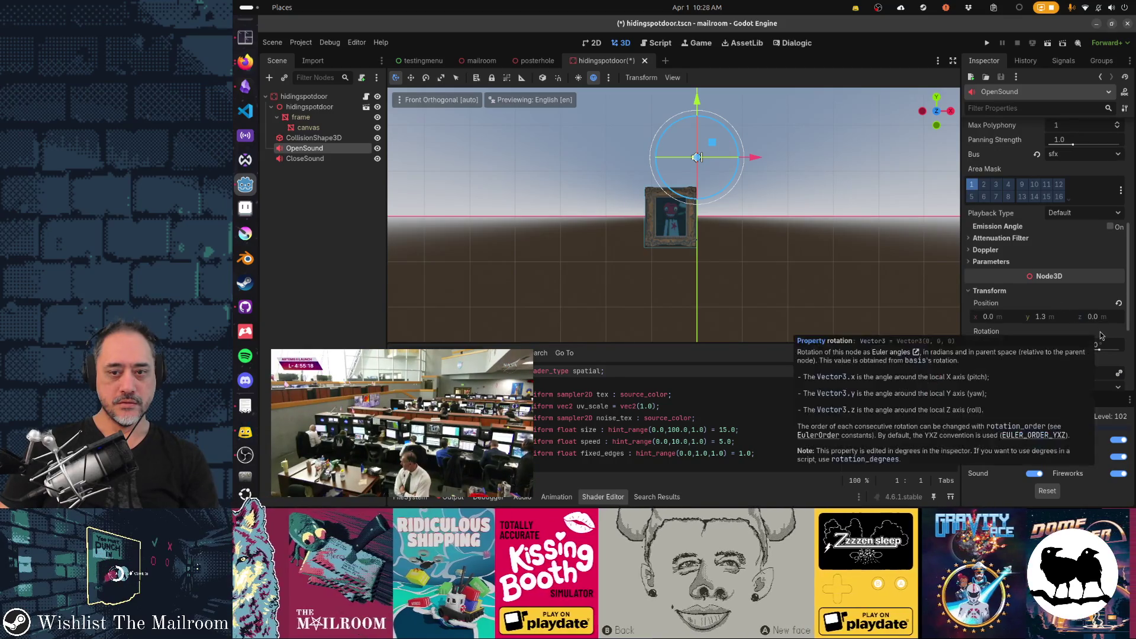
{"action": "scroll", "coordinate": [1101, 336], "scroll_direction": "down", "scroll_amount": 1}
{"action": "left_click", "coordinate": [1119, 271]}
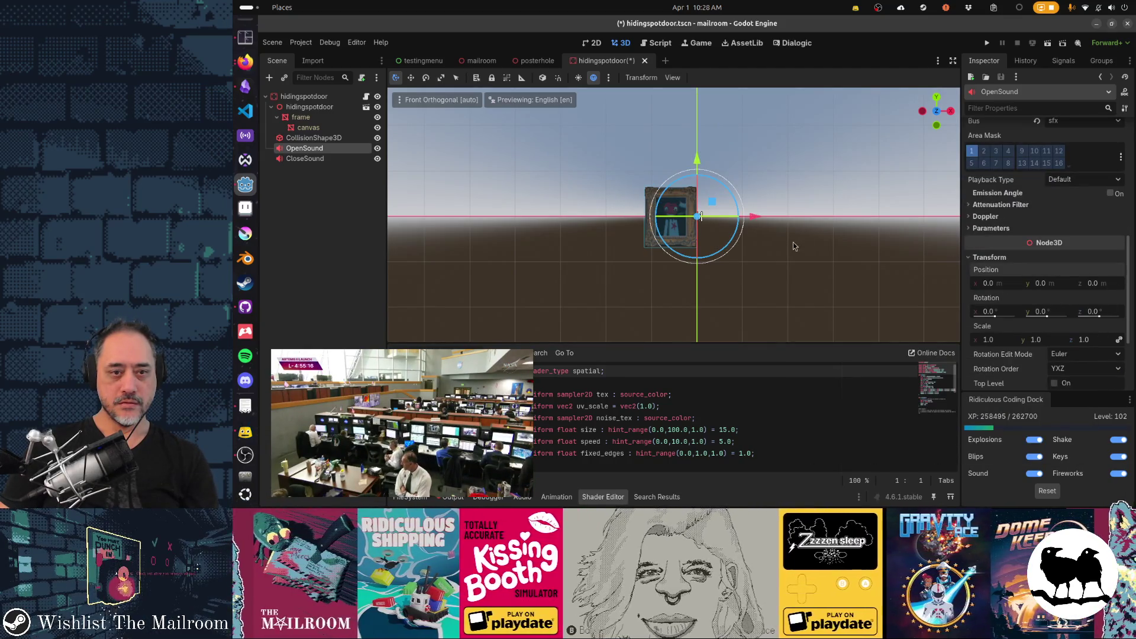
{"action": "left_click_drag", "start_coordinate": [760, 223], "coordinate": [731, 225]}
{"action": "scroll", "coordinate": [650, 267], "scroll_direction": "up", "scroll_amount": 4}
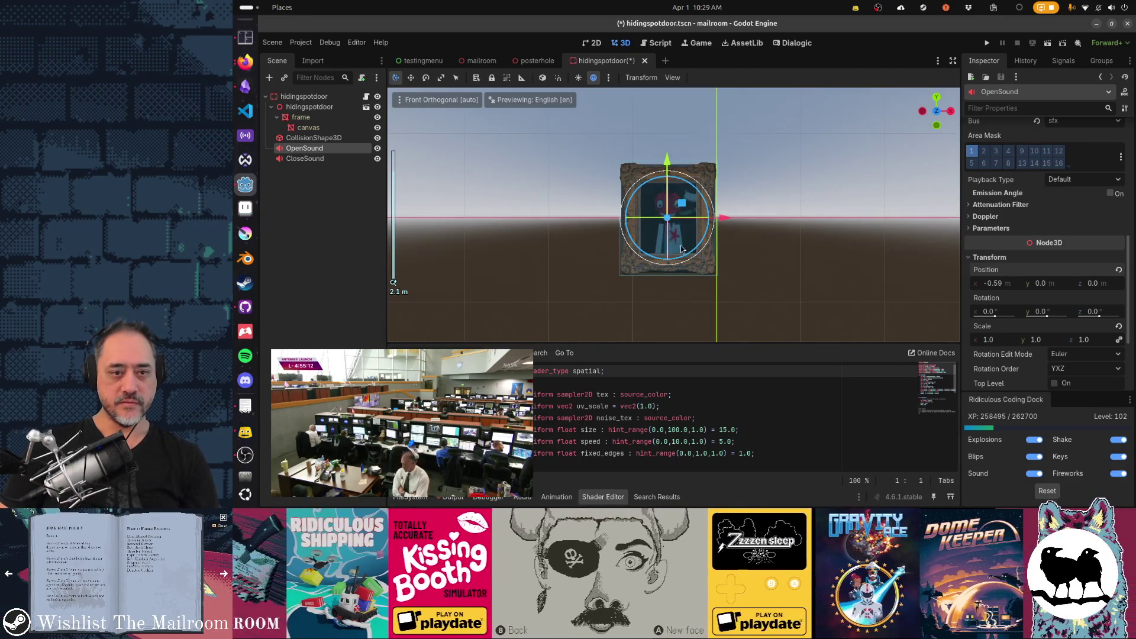
{"action": "left_click", "coordinate": [307, 99]}
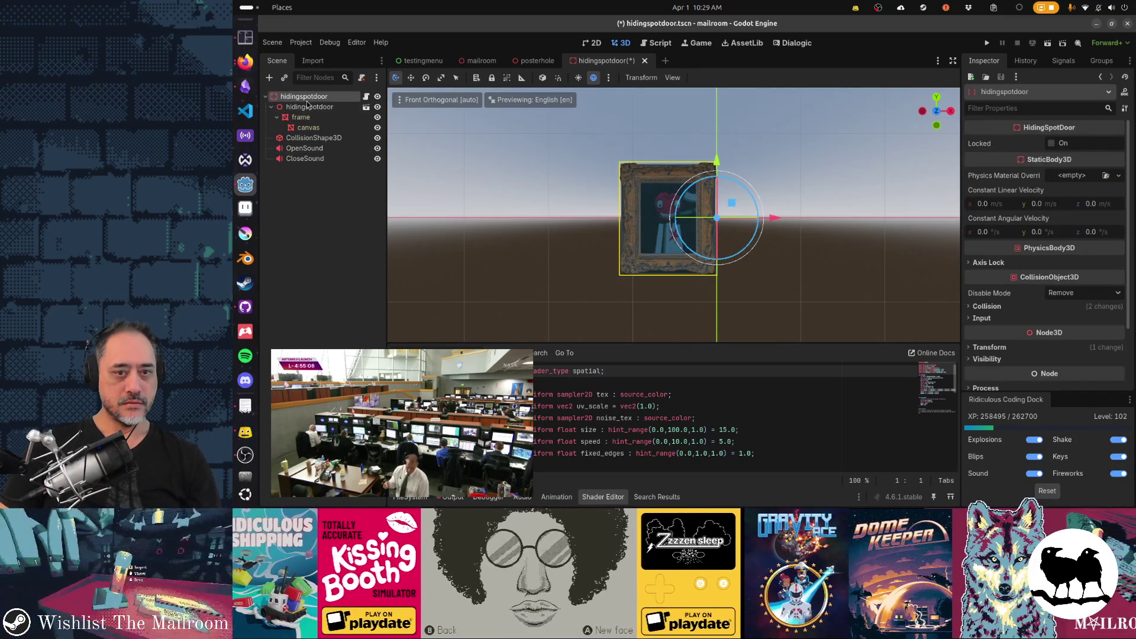
- Save the hidingspotdoor scene and orbit the view around the picture frame
{"action": "key", "text": "ctrl+s"}
{"action": "mouse_move", "coordinate": [739, 272]}
{"action": "left_mouse_down"}
{"action": "mouse_move", "coordinate": [845, 291]}
{"action": "mouse_move", "coordinate": [487, 276]}
{"action": "mouse_move", "coordinate": [453, 297]}
{"action": "mouse_move", "coordinate": [616, 280]}
{"action": "left_mouse_up"}
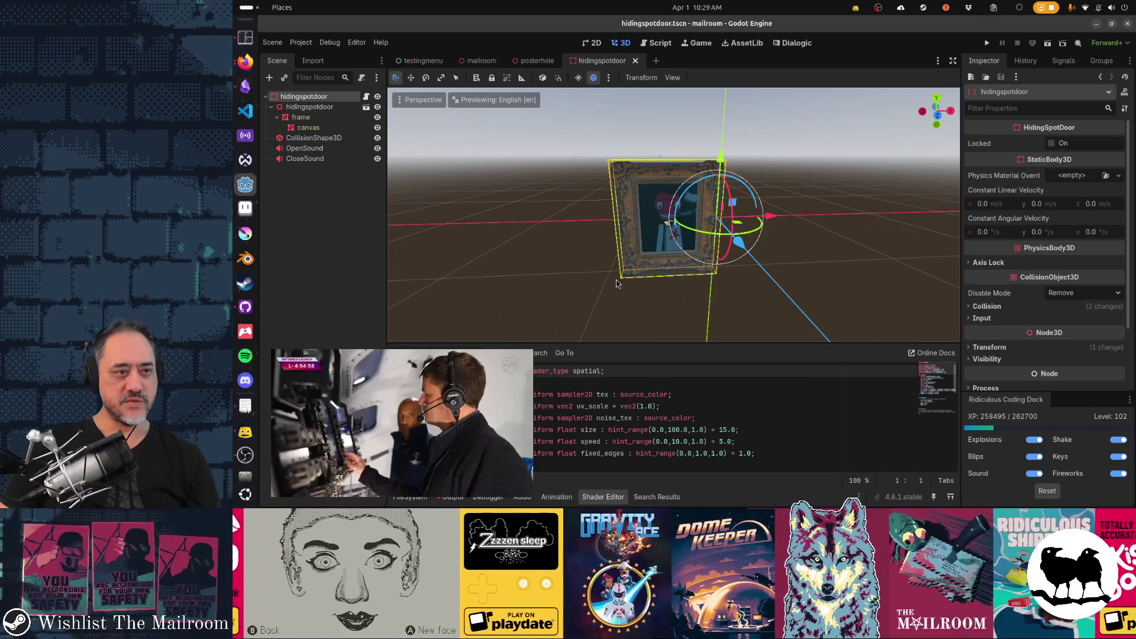
{"action": "scroll", "coordinate": [616, 283], "scroll_direction": "up", "scroll_amount": 2}
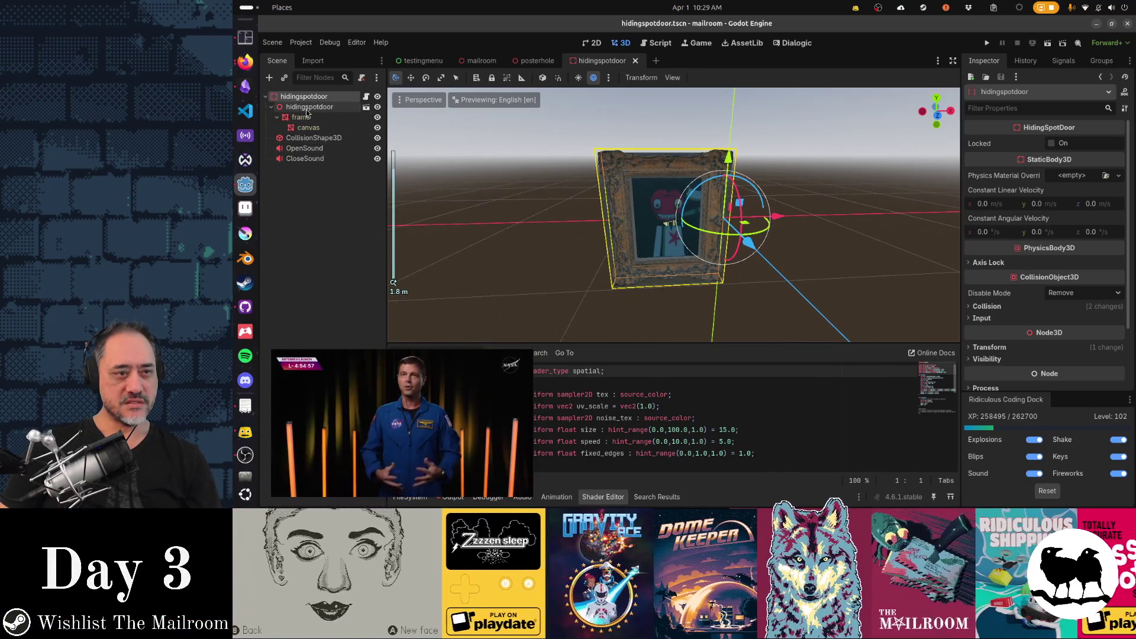
{"action": "left_click", "coordinate": [307, 109]}
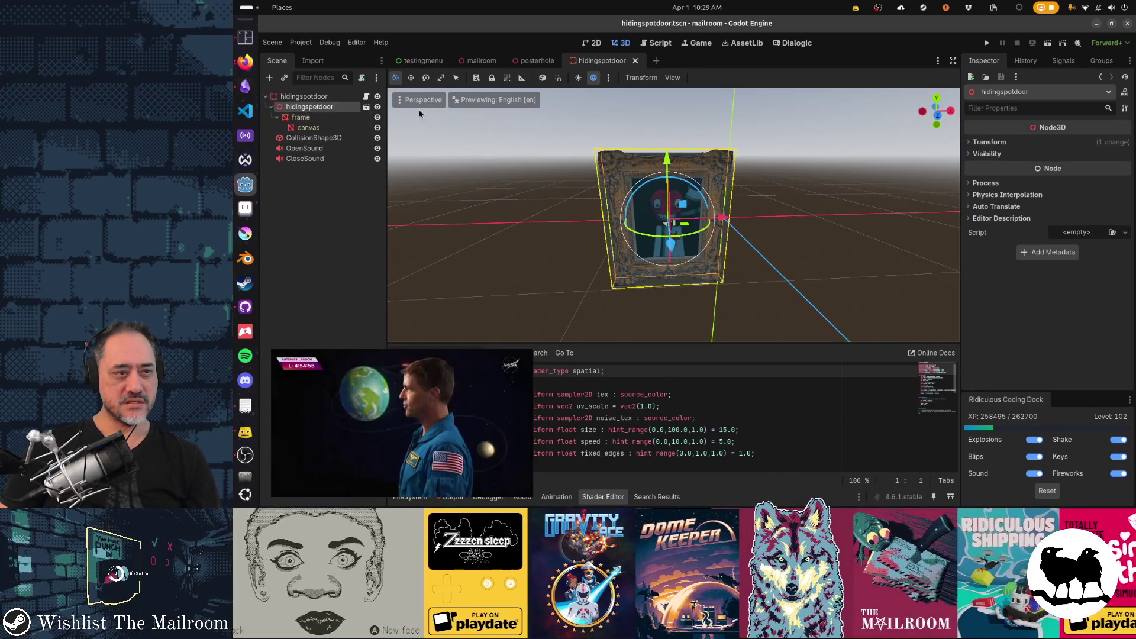
{"action": "left_click", "coordinate": [335, 98]}
{"action": "mouse_move", "coordinate": [763, 195]}
{"action": "left_mouse_down"}
{"action": "mouse_move", "coordinate": [799, 247]}
{"action": "mouse_move", "coordinate": [769, 231]}
{"action": "left_mouse_up"}
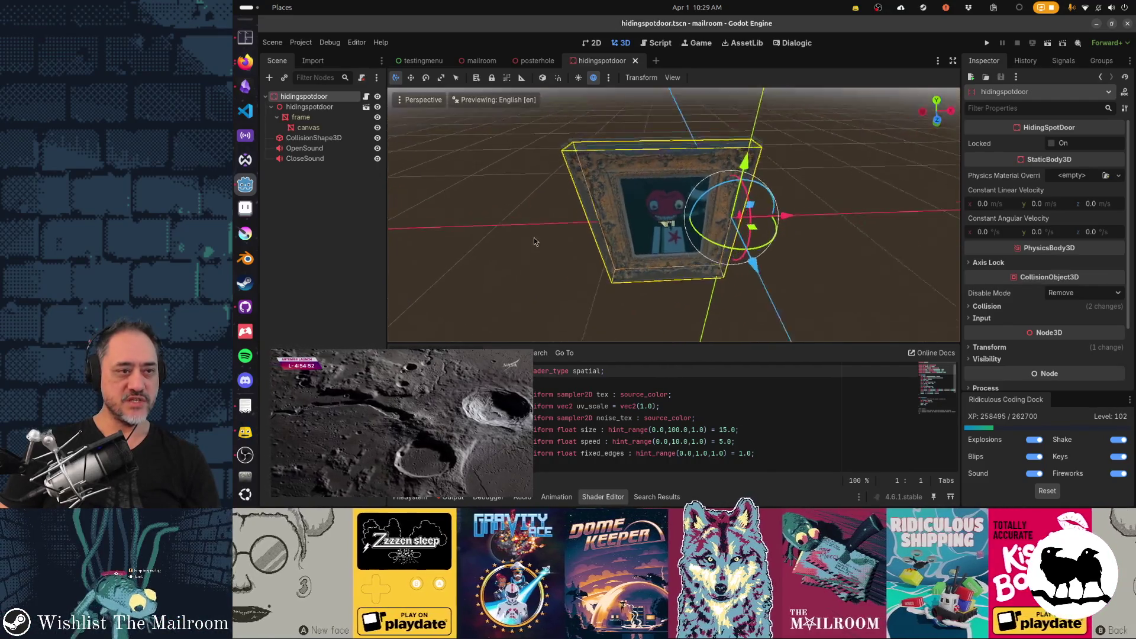
- Nudge CloseSound to about x -0.586 to match OpenSound, then save the scene
{"action": "left_click", "coordinate": [305, 158]}
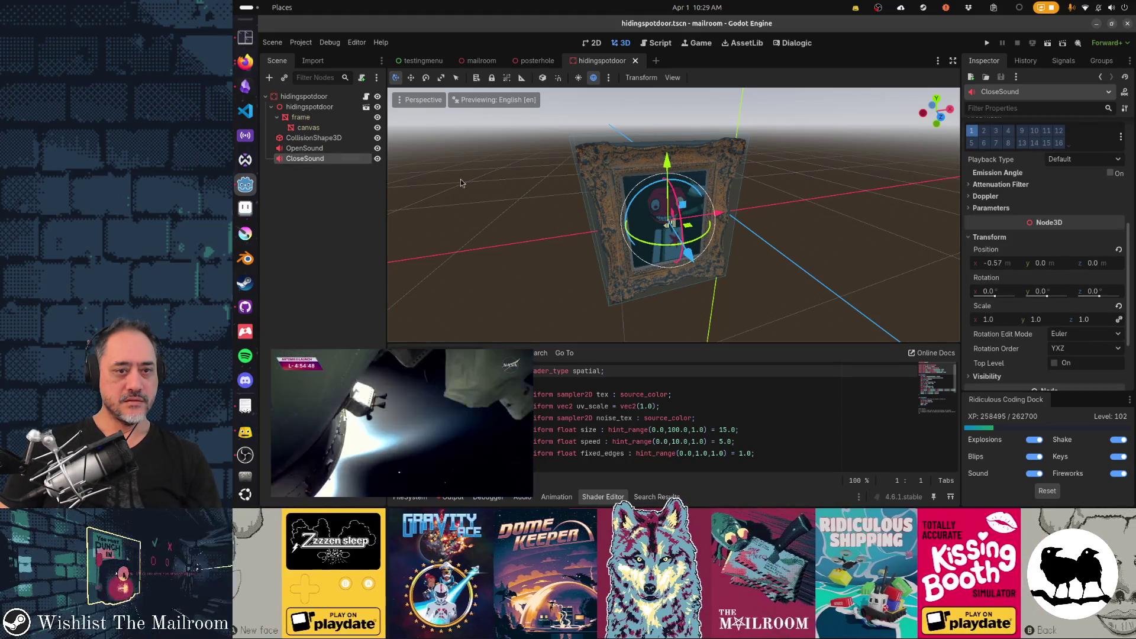
{"action": "left_click_drag", "start_coordinate": [722, 224], "coordinate": [717, 224]}
{"action": "left_click", "coordinate": [305, 148]}
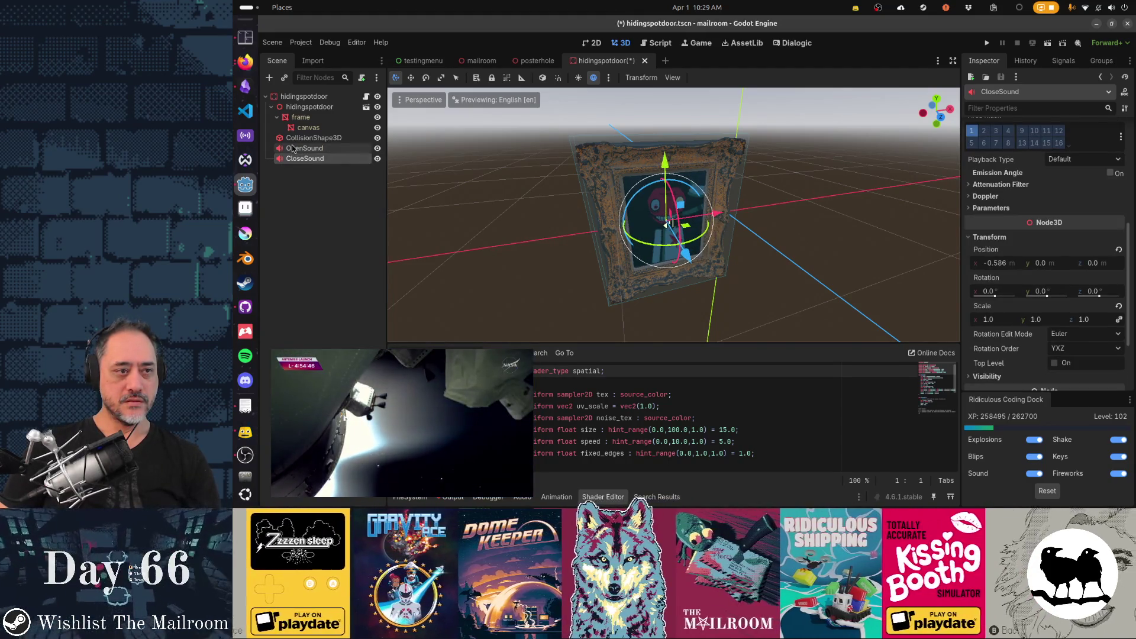
{"action": "left_click", "coordinate": [304, 158]}
{"action": "key", "text": "ctrl+s"}
- Select the root door node and bring up Save Scene As with hidingspotdoor.tscn
{"action": "scroll", "coordinate": [451, 150], "scroll_direction": "up", "scroll_amount": 2}
{"action": "left_click", "coordinate": [303, 96]}
{"action": "scroll", "coordinate": [398, 132], "scroll_direction": "down", "scroll_amount": 2}
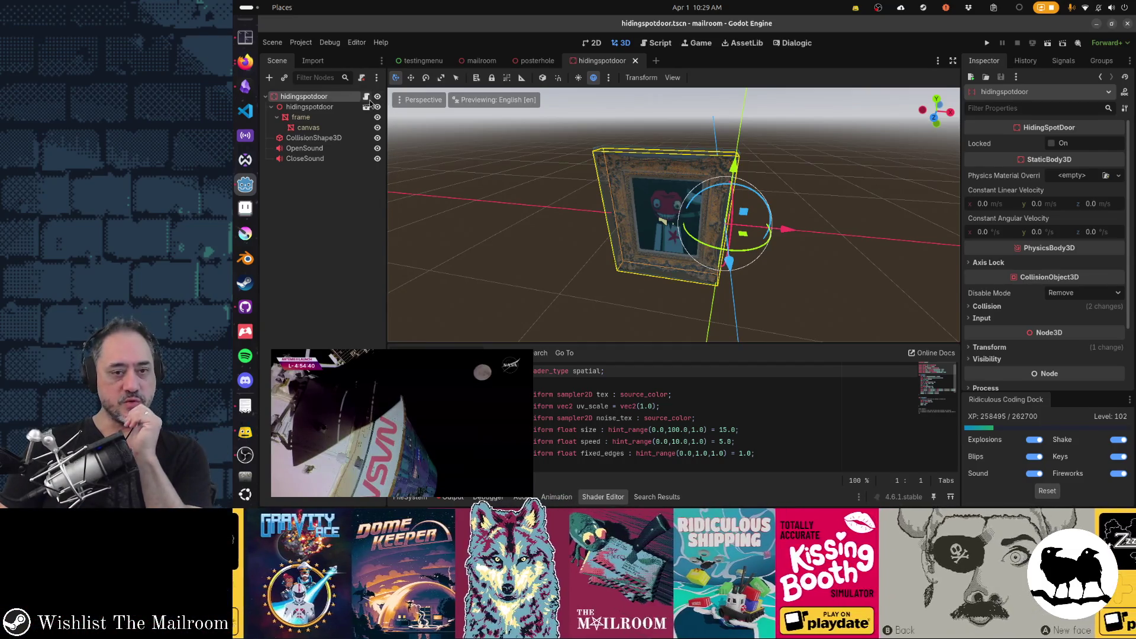
{"action": "left_click", "coordinate": [347, 108]}
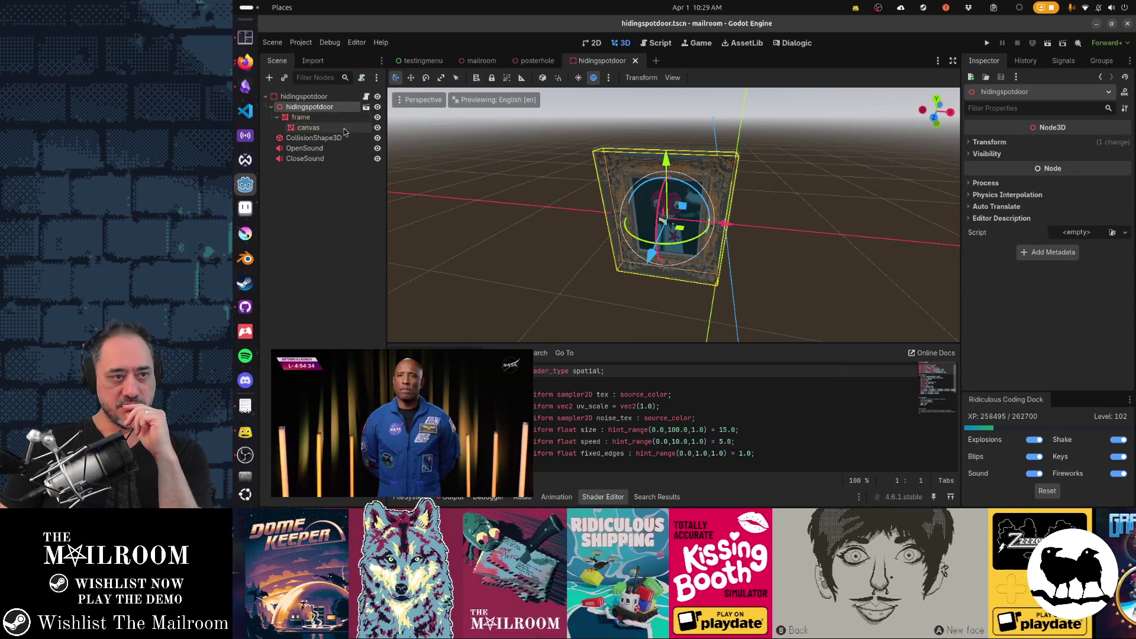
{"action": "left_click", "coordinate": [332, 98]}
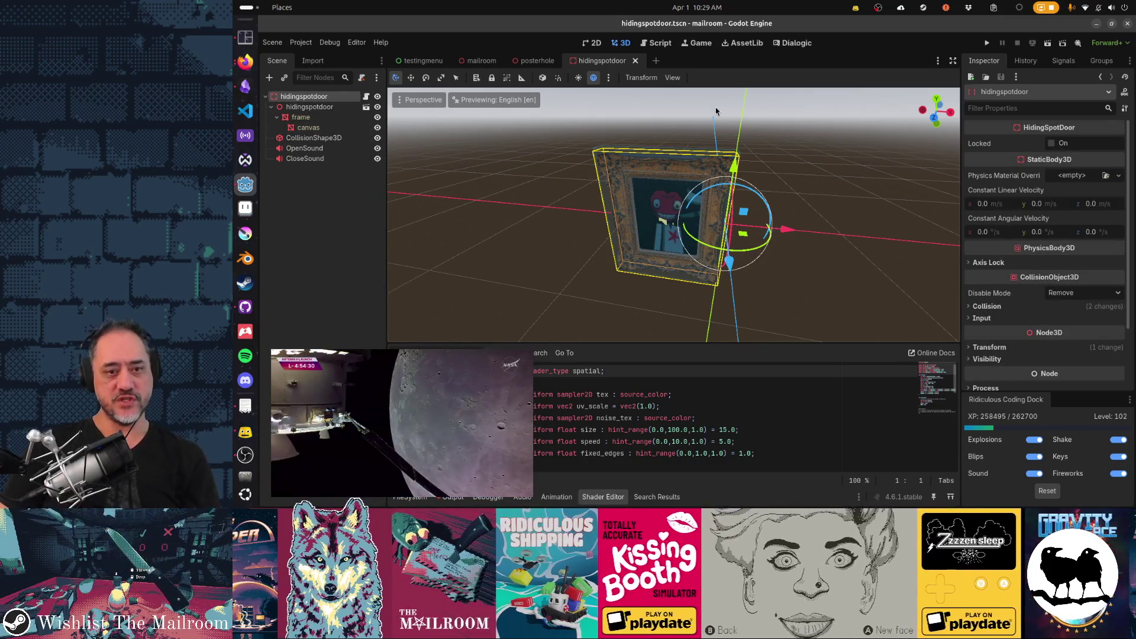
{"action": "key", "text": "ctrl+shift+s"}
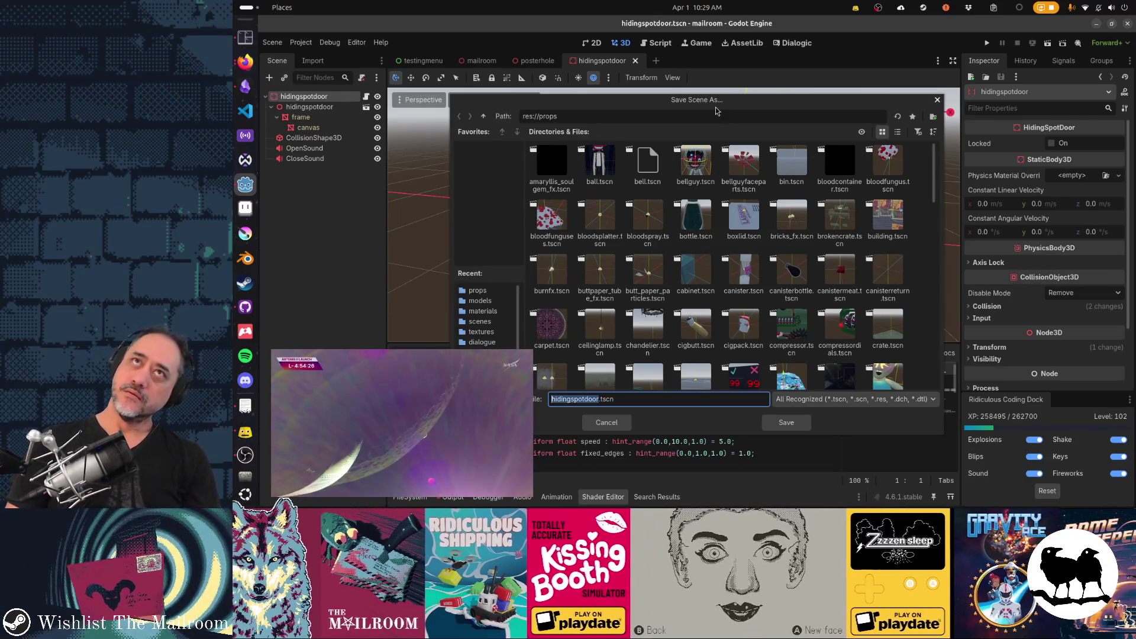
- Edit the file name in Save Scene As, then dismiss the dialog
{"action": "key", "text": "BackSpace"}
{"action": "key", "text": "BackSpace"}
{"action": "type", "text": "terhold"}
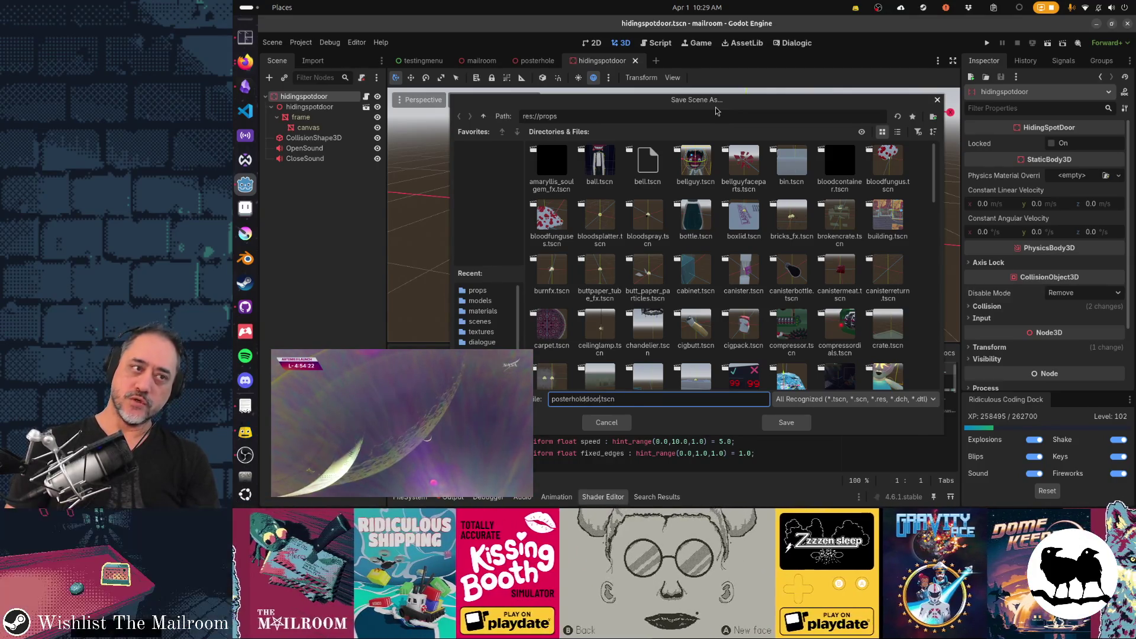
{"action": "key", "text": "Return"}
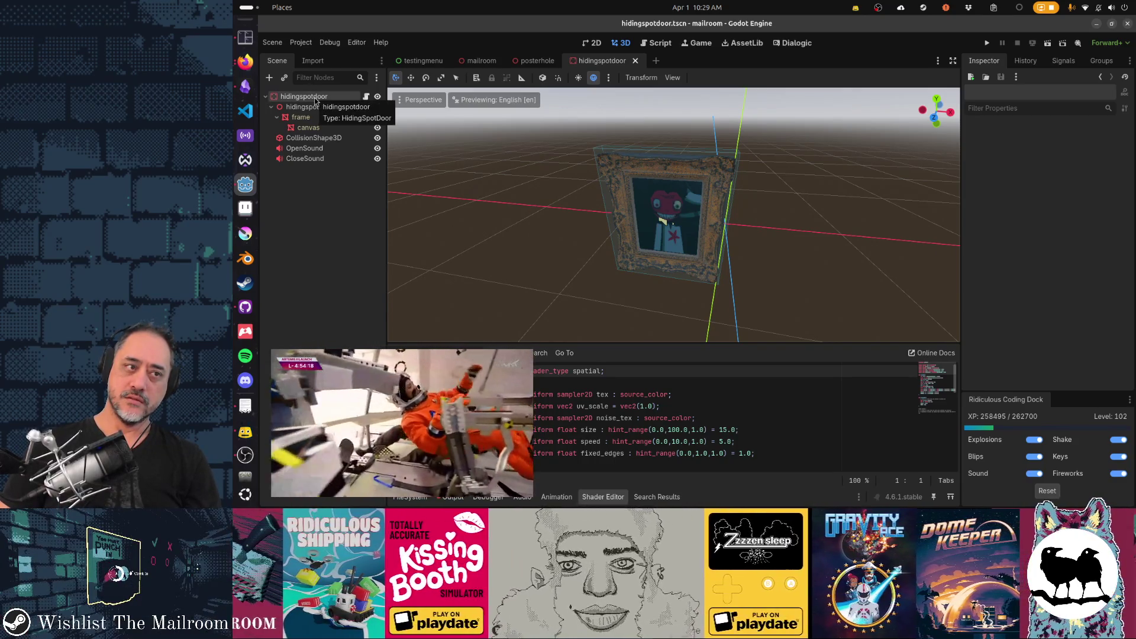
- Reselect the root door node and switch to the posterhole scene tab
{"action": "left_click", "coordinate": [316, 99]}
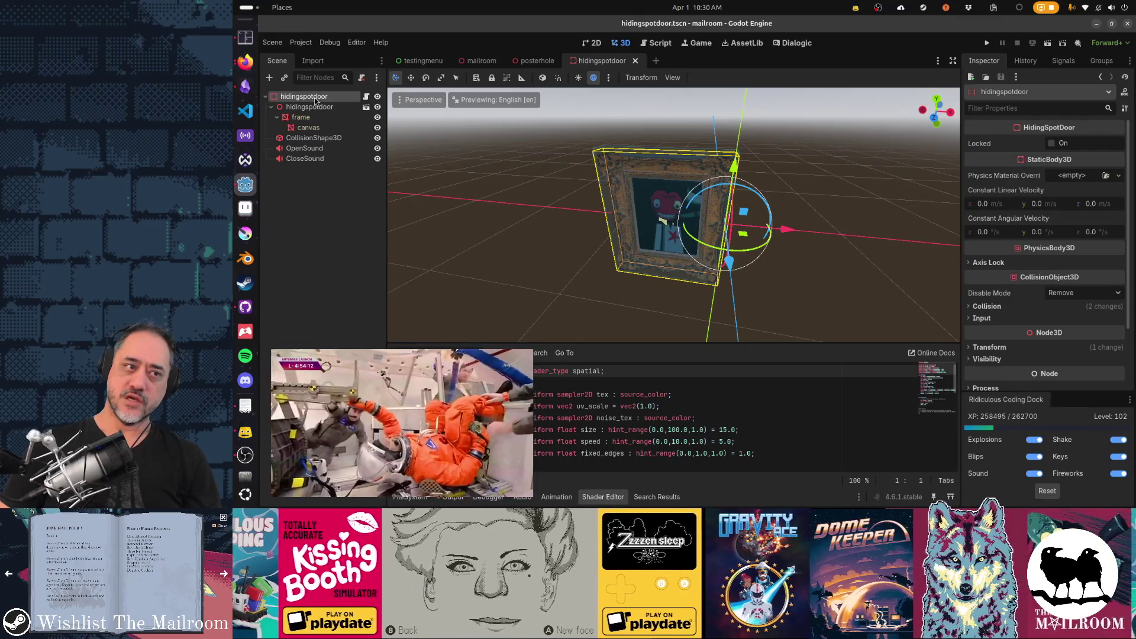
{"action": "left_click", "coordinate": [307, 188]}
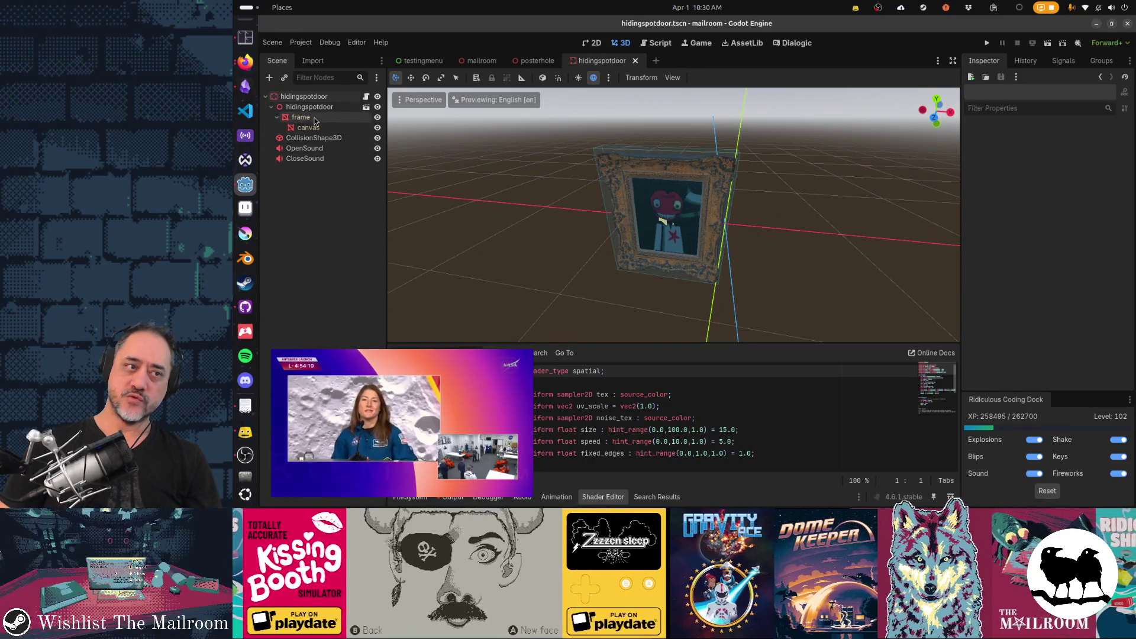
{"action": "left_click", "coordinate": [310, 98]}
{"action": "left_click", "coordinate": [529, 61]}
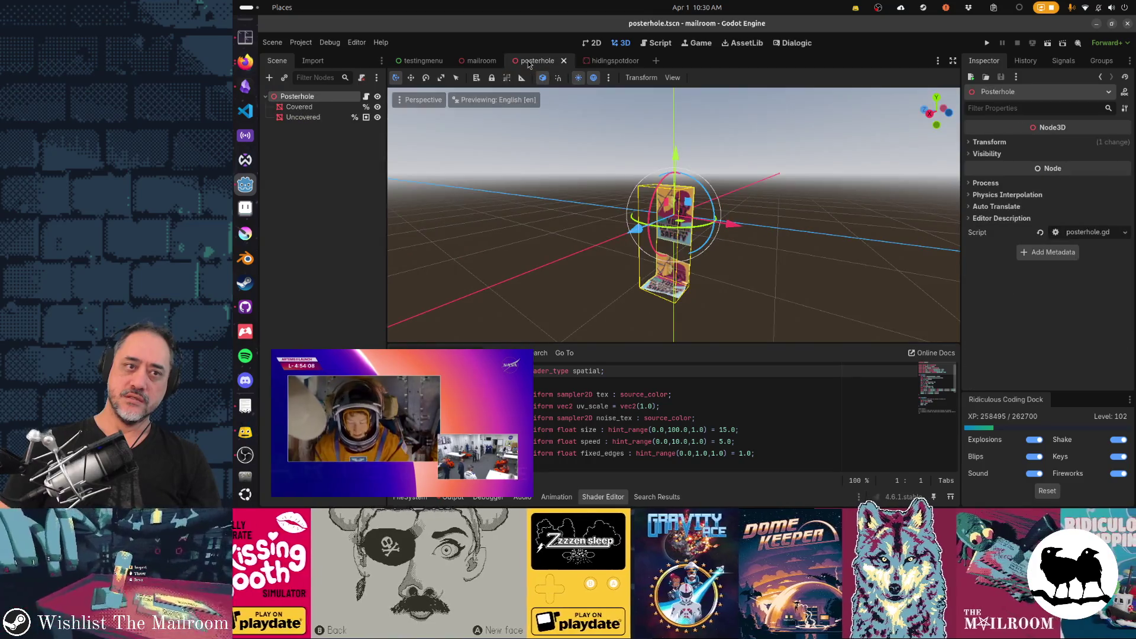
- Add the hiding spot door scene under Posterhole and make its children local
{"action": "key", "text": "ctrl+v"}
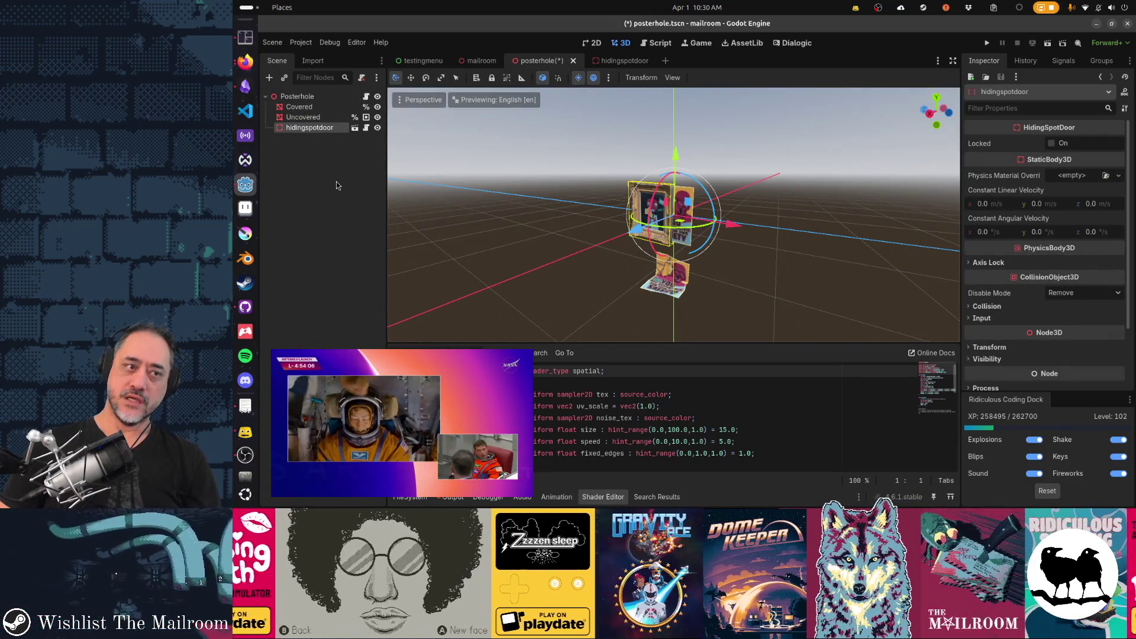
{"action": "right_click", "coordinate": [332, 134]}
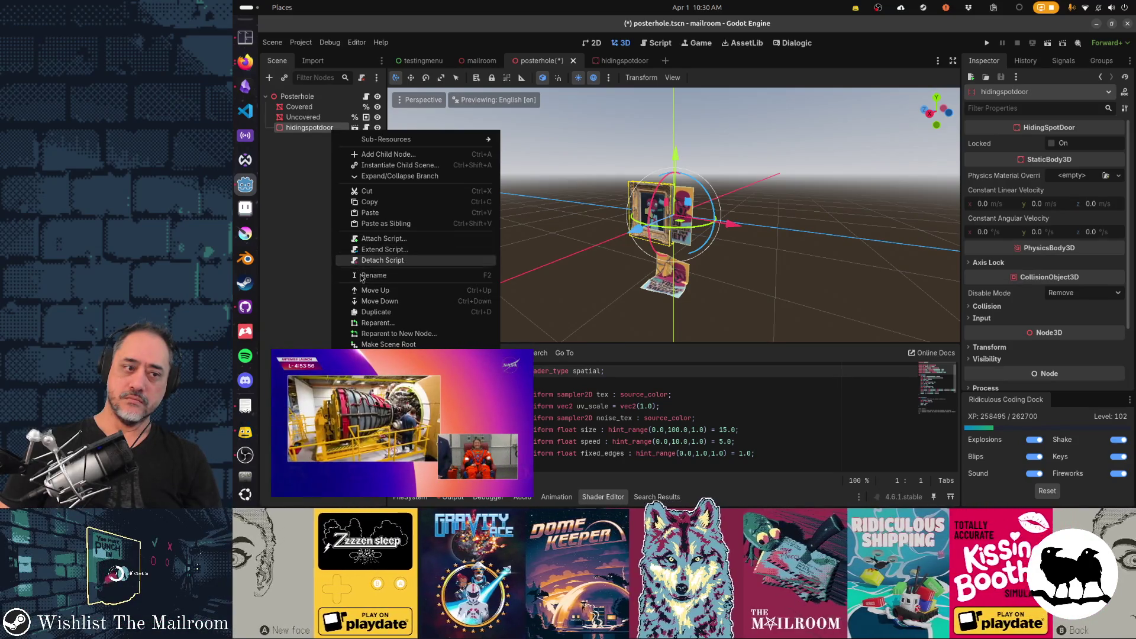
{"action": "key", "text": "alt+Tab"}
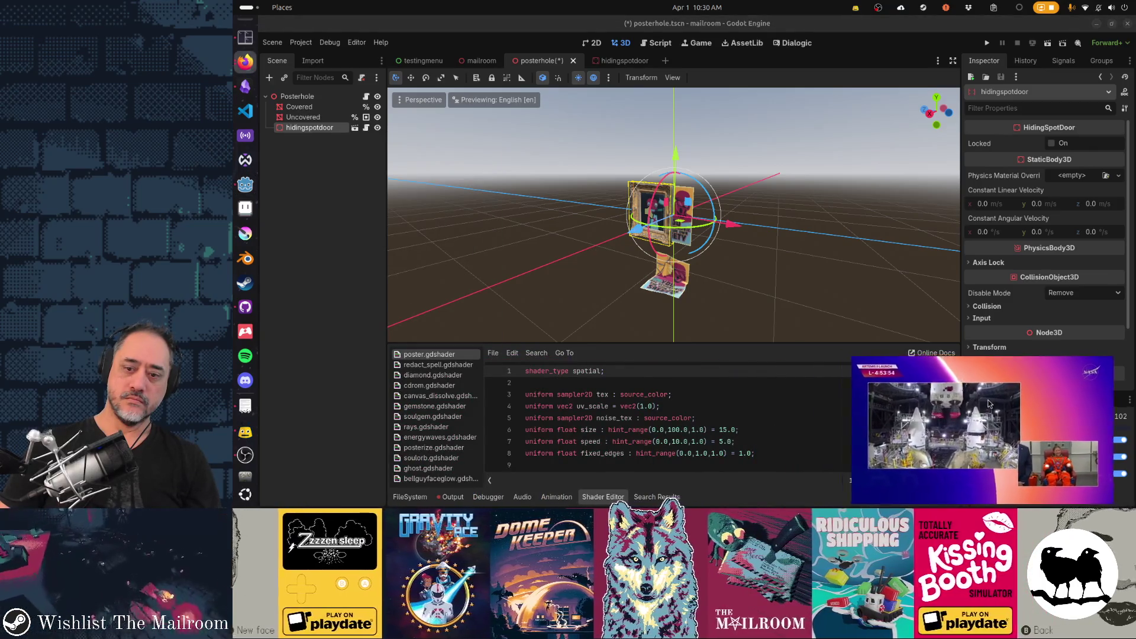
{"action": "right_click", "coordinate": [320, 128]}
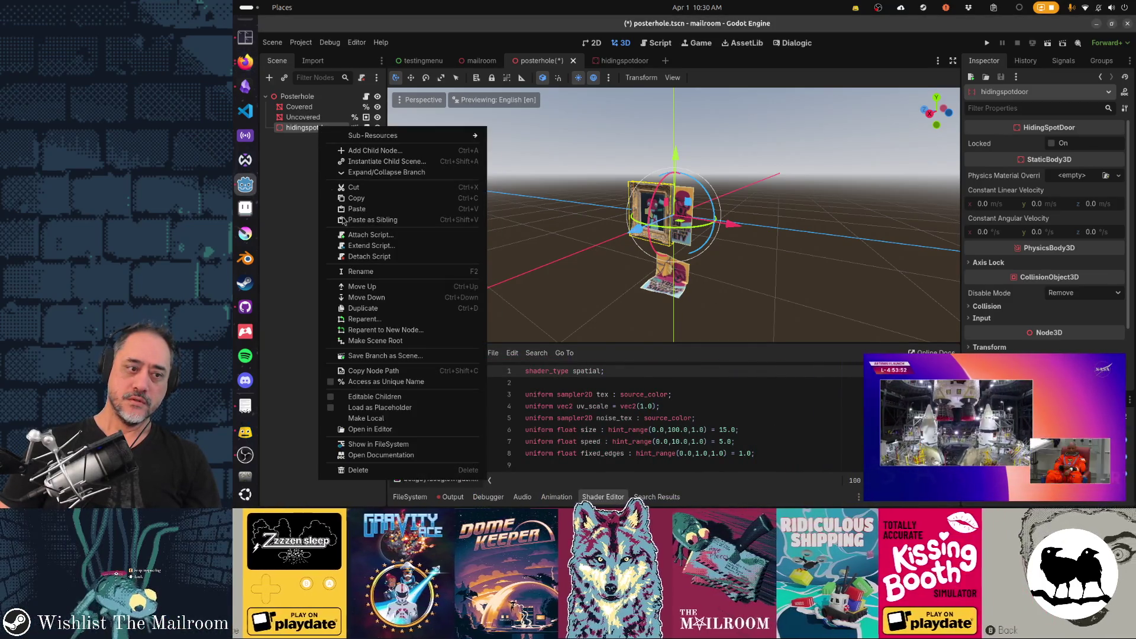
{"action": "left_click", "coordinate": [406, 417]}
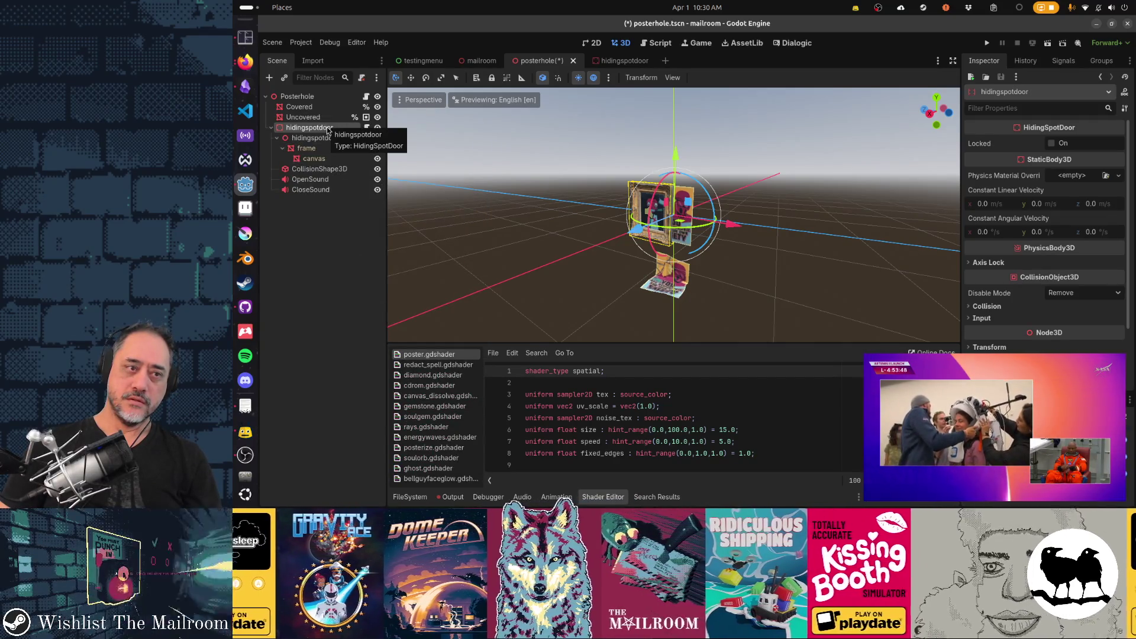
- Rename the door node to PosterholdDoor
{"action": "double_click", "coordinate": [327, 129]}
{"action": "type", "text": "door"}
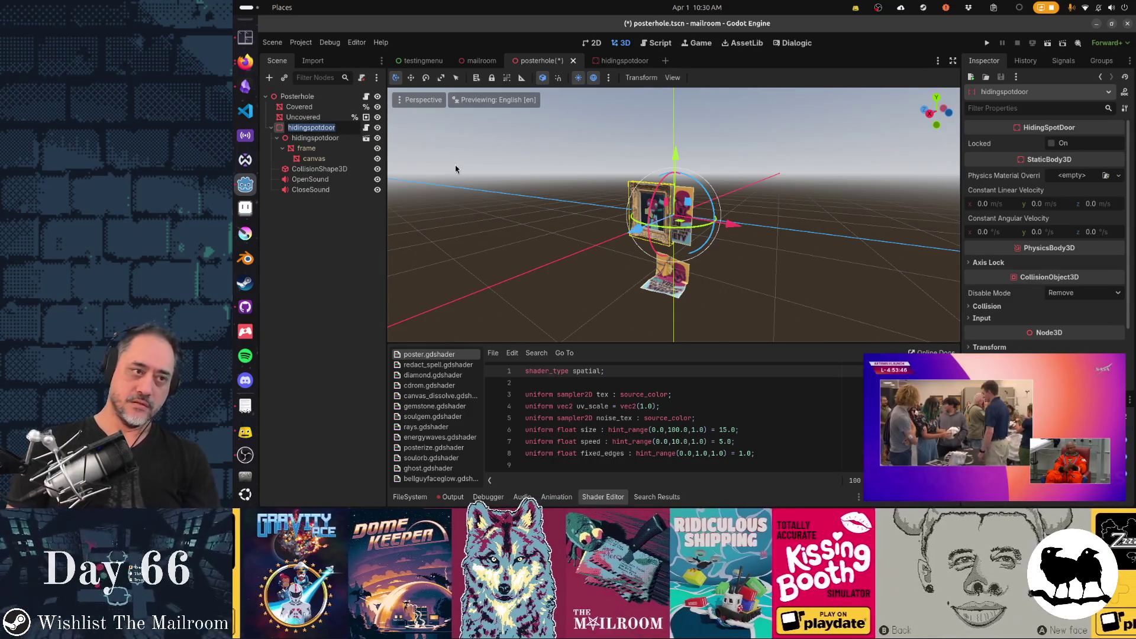
{"action": "key", "text": "Return"}
{"action": "key", "text": "BackSpace"}
{"action": "key", "text": "BackSpace"}
{"action": "key", "text": "BackSpace"}
{"action": "type", "text": "pos"}
{"action": "key", "text": "BackSpace"}
{"action": "key", "text": "BackSpace"}
{"action": "key", "text": "BackSpace"}
{"action": "type", "text": "PosterholdDoor"}
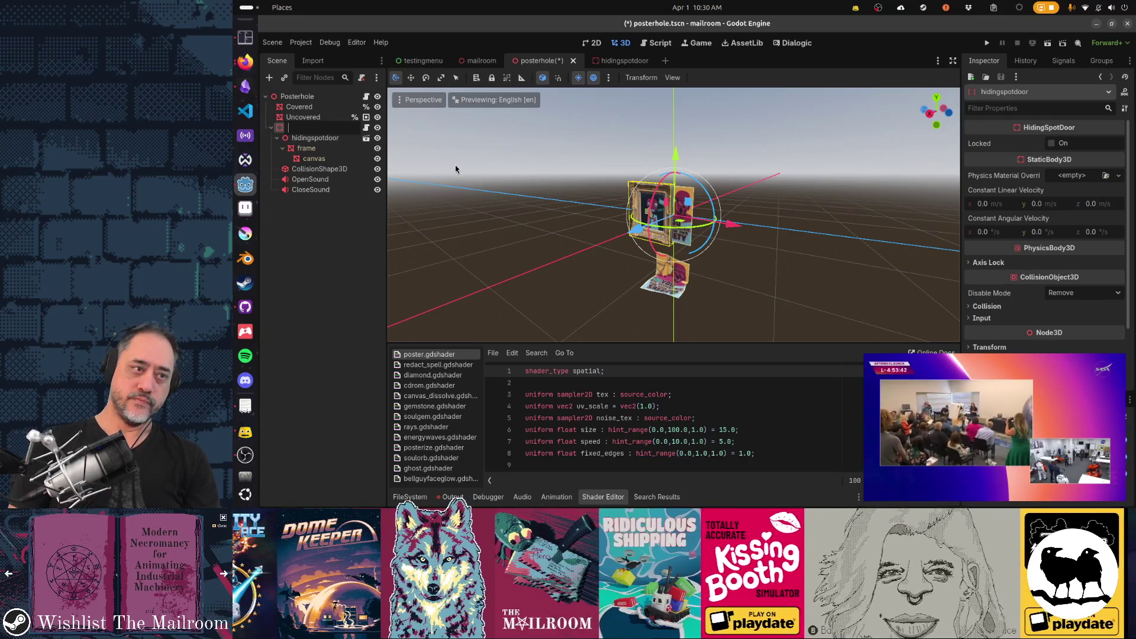
{"action": "key", "text": "Return"}
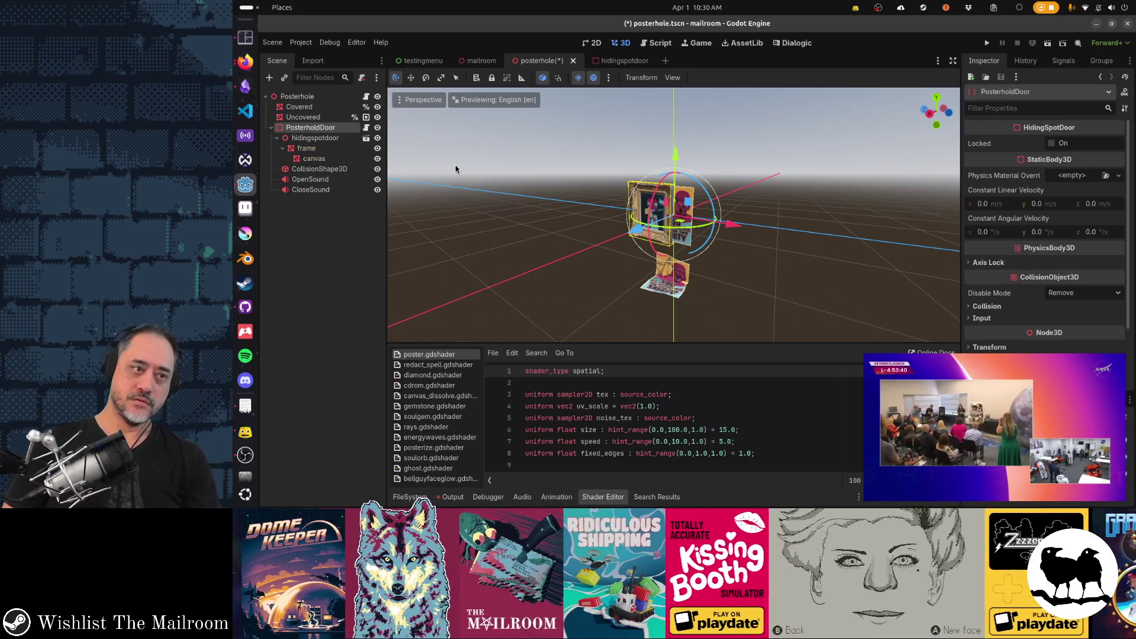
{"action": "key", "text": "Down"}
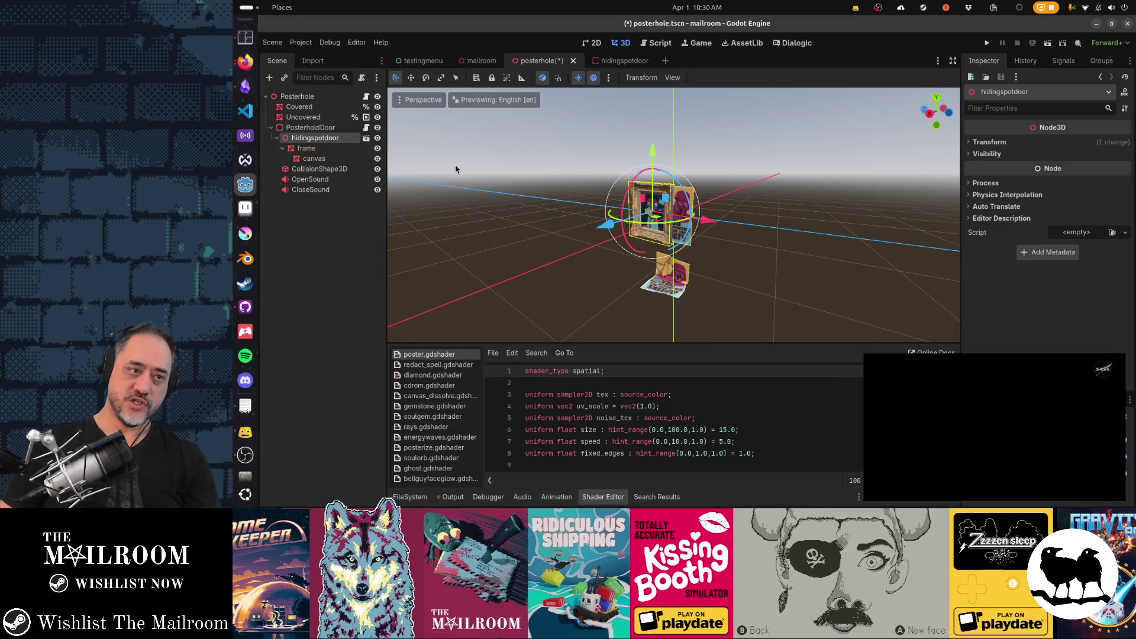
- Inspect the door's CollisionShape3D, OpenSound and CloseSound child nodes
{"action": "left_click", "coordinate": [338, 170]}
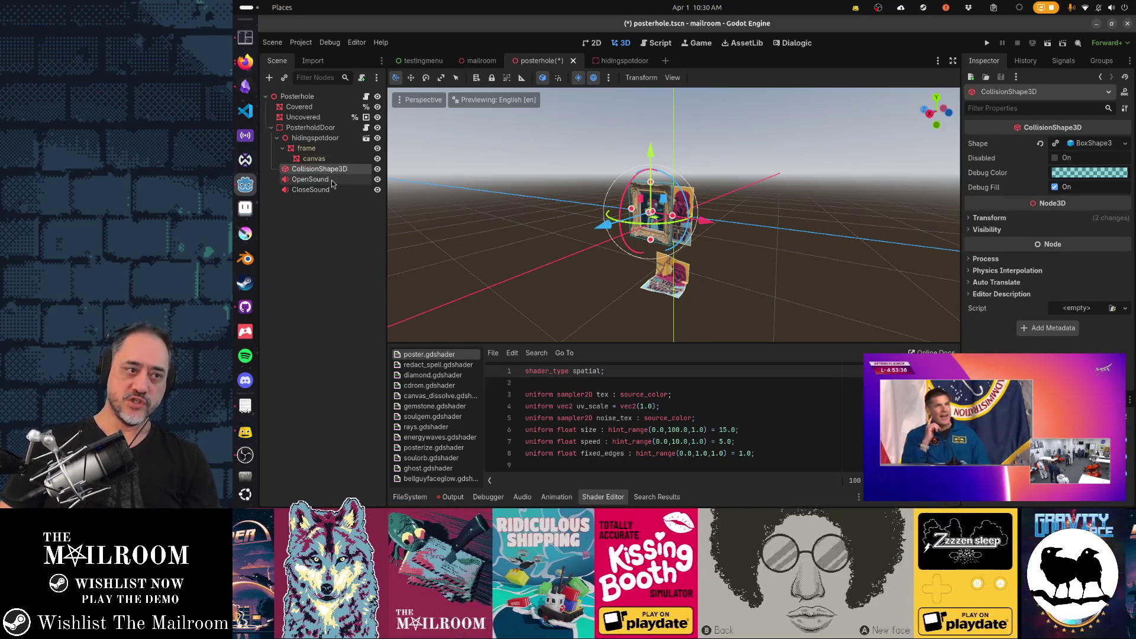
{"action": "left_click", "coordinate": [334, 179]}
{"action": "left_click", "coordinate": [334, 192]}
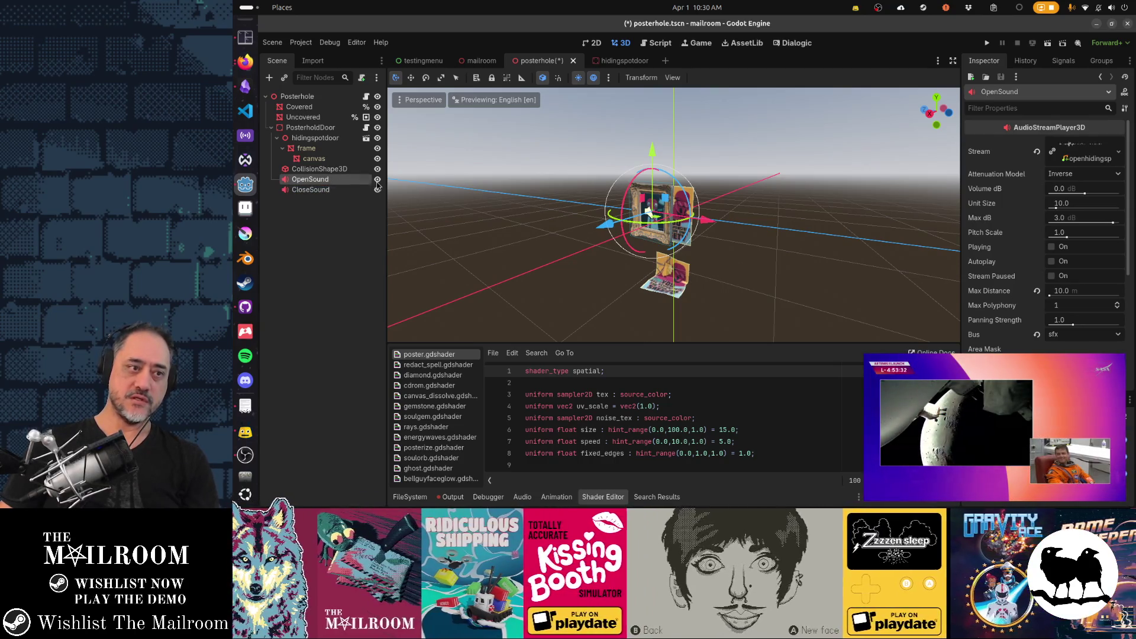
- Select PosterholdDoor and bring up its Script property options in the Inspector
{"action": "left_click", "coordinate": [355, 129]}
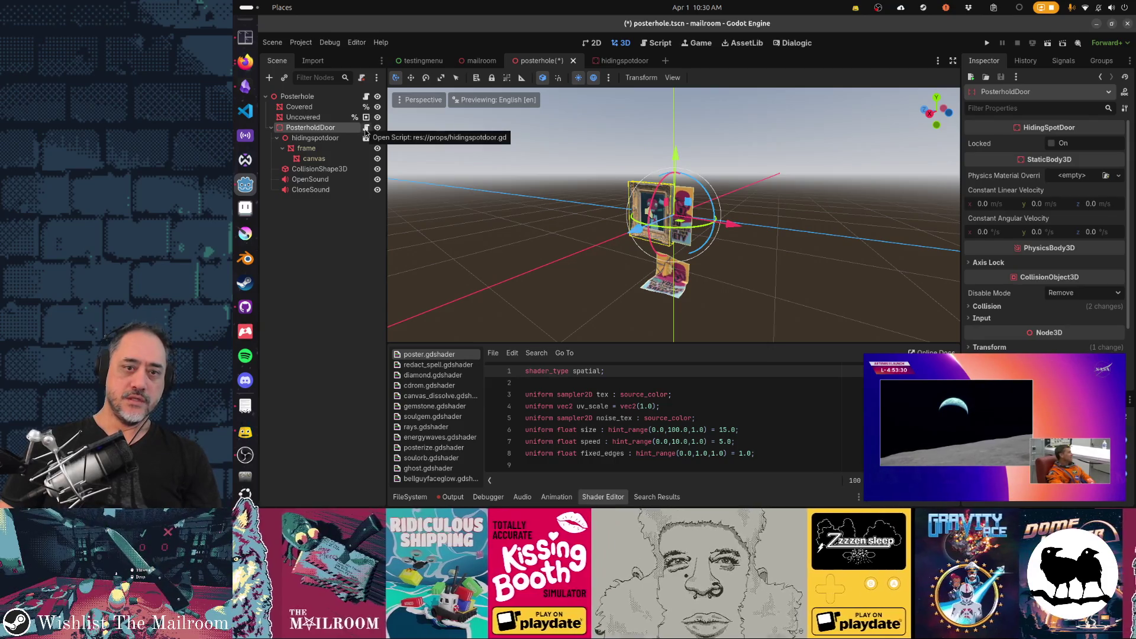
{"action": "mouse_move", "coordinate": [1042, 422]}
{"action": "left_mouse_down"}
{"action": "mouse_move", "coordinate": [844, 408]}
{"action": "mouse_move", "coordinate": [865, 415]}
{"action": "left_mouse_up"}
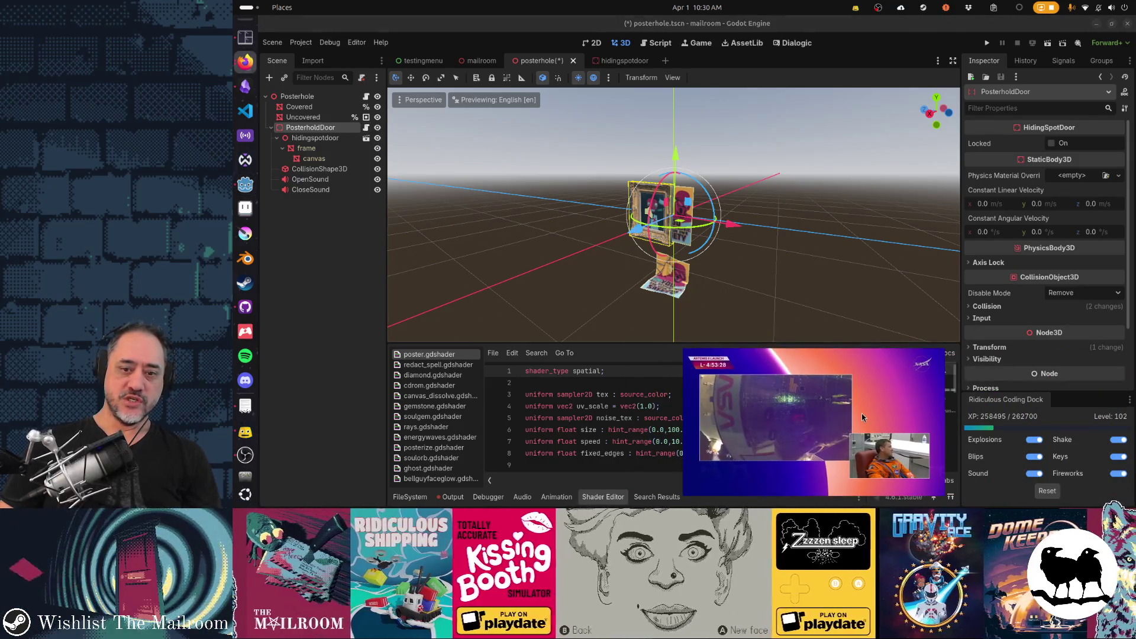
{"action": "scroll", "coordinate": [1092, 349], "scroll_direction": "down", "scroll_amount": 3}
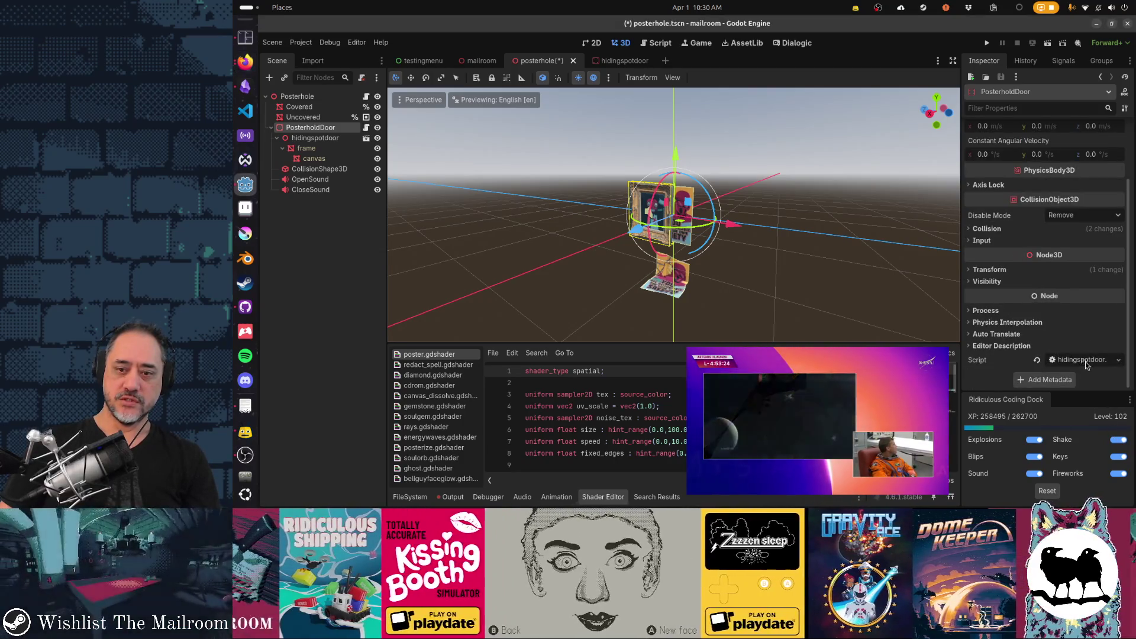
{"action": "left_click", "coordinate": [1118, 360]}
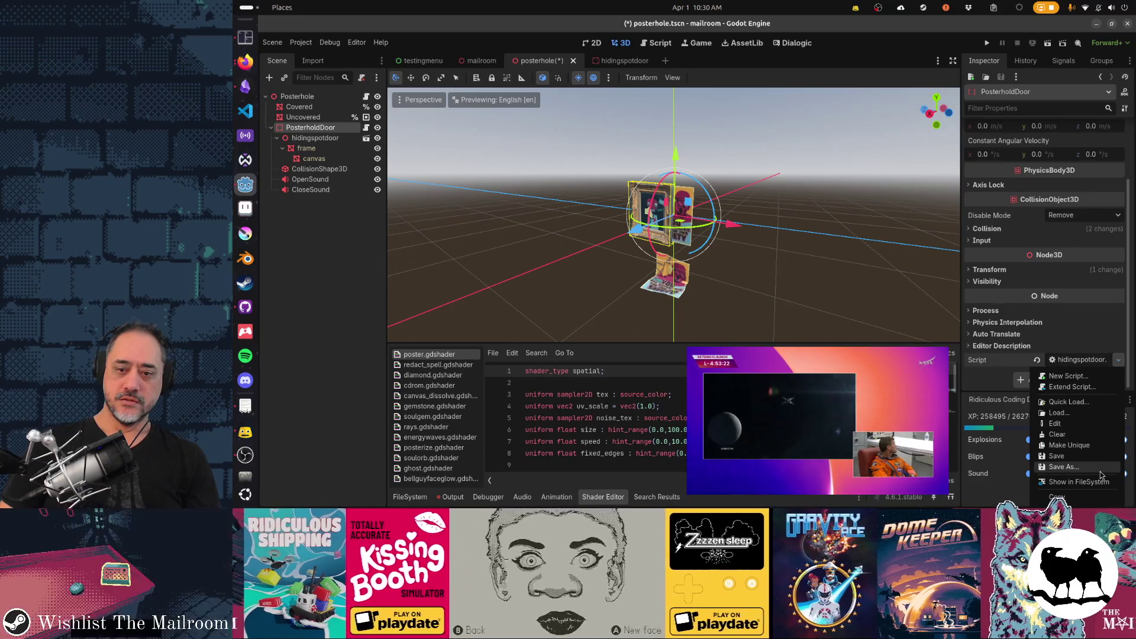
- Make the door script unique and save it as a new .gd file in res://props
{"action": "left_click", "coordinate": [1093, 437]}
{"action": "left_click", "coordinate": [1120, 362]}
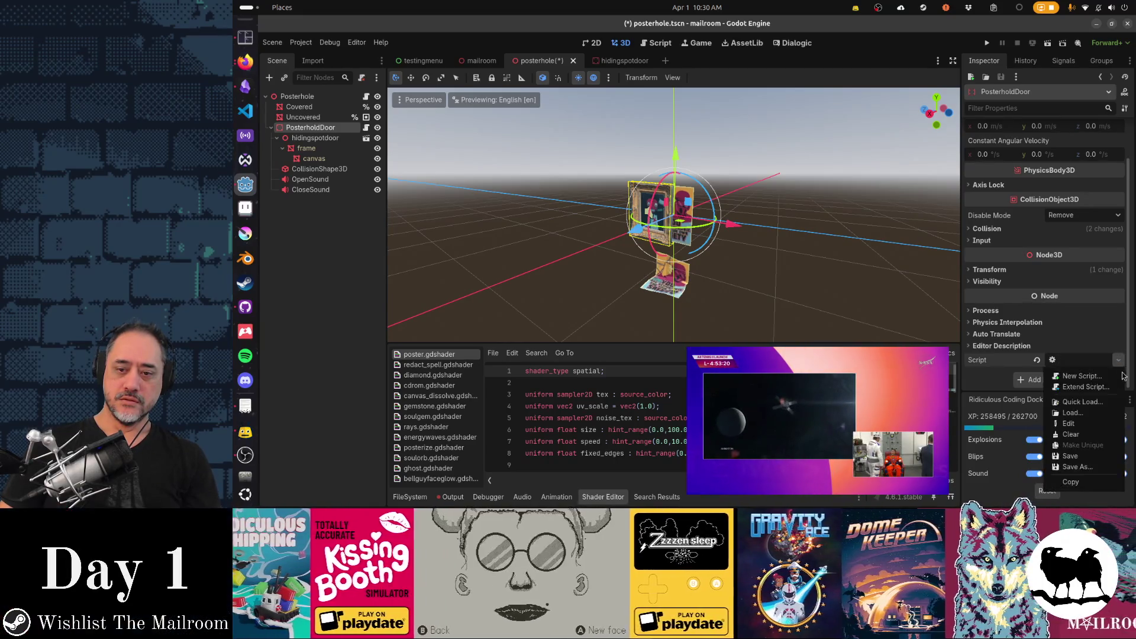
{"action": "left_click", "coordinate": [1109, 468]}
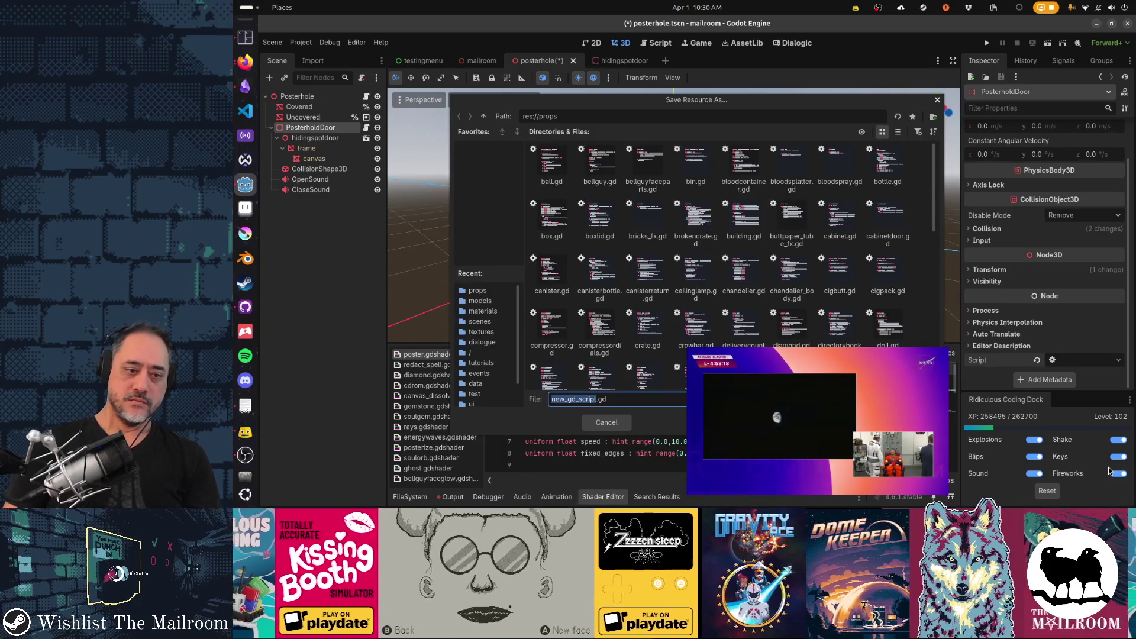
{"action": "type", "text": "lddo"}
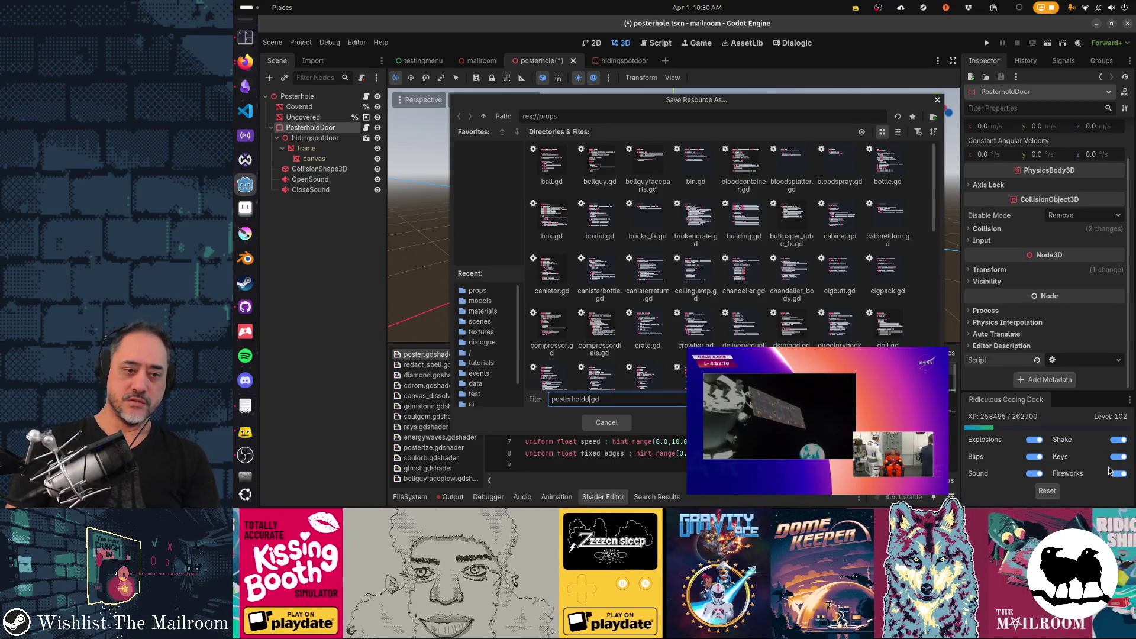
{"action": "key", "text": "Return"}
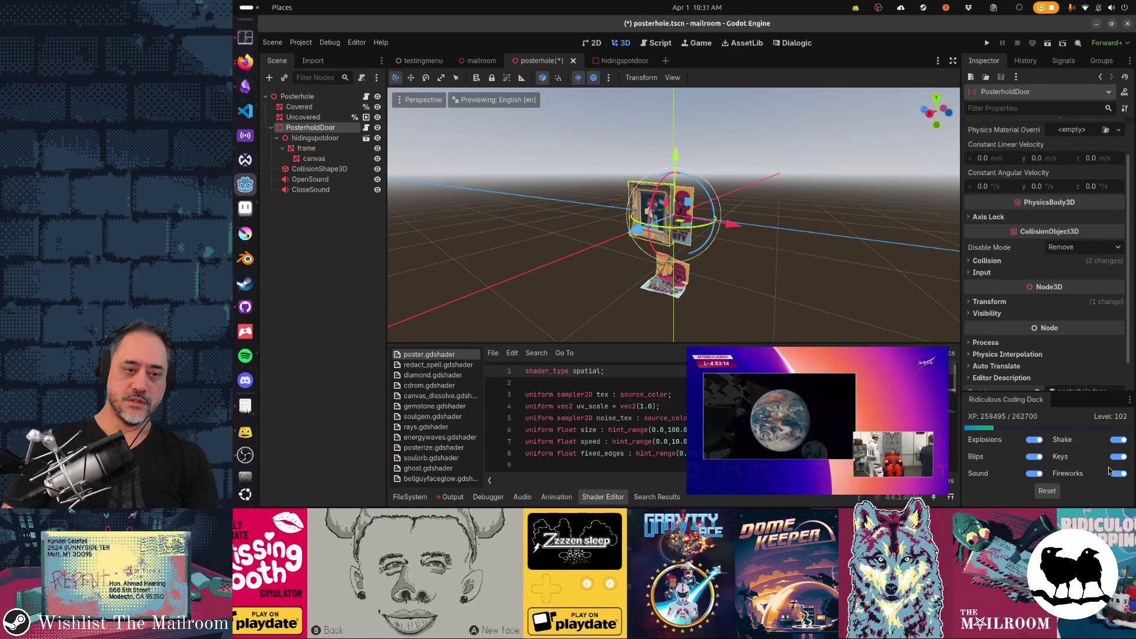
{"action": "left_click", "coordinate": [366, 129]}
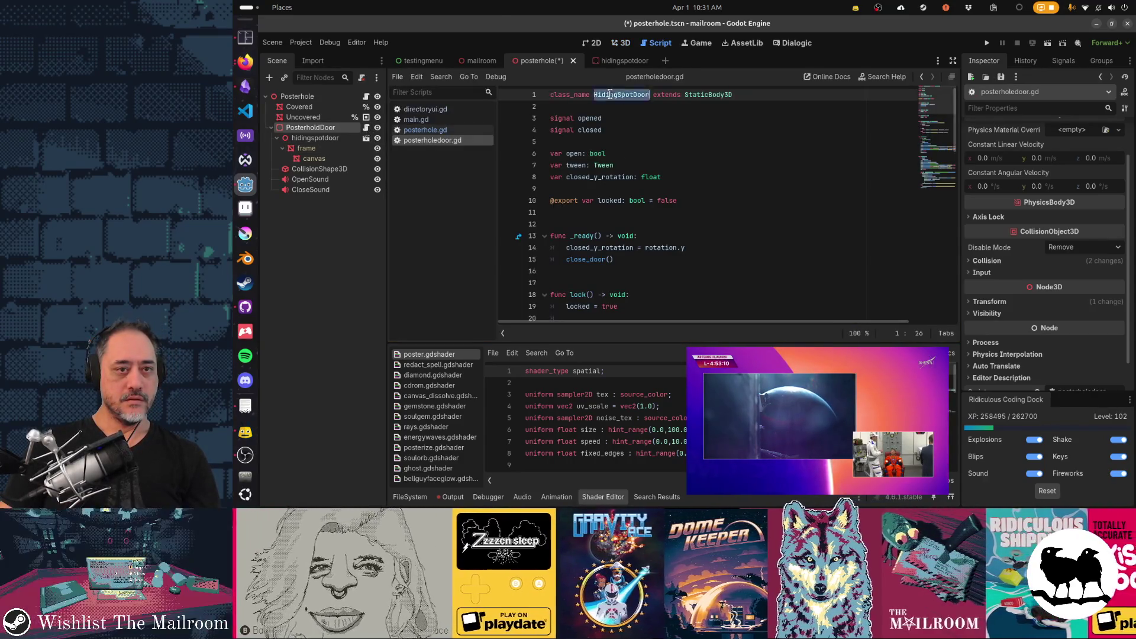
- Change the script's class_name to PosterholdDoor
{"action": "type", "text": "PosterholdD"}
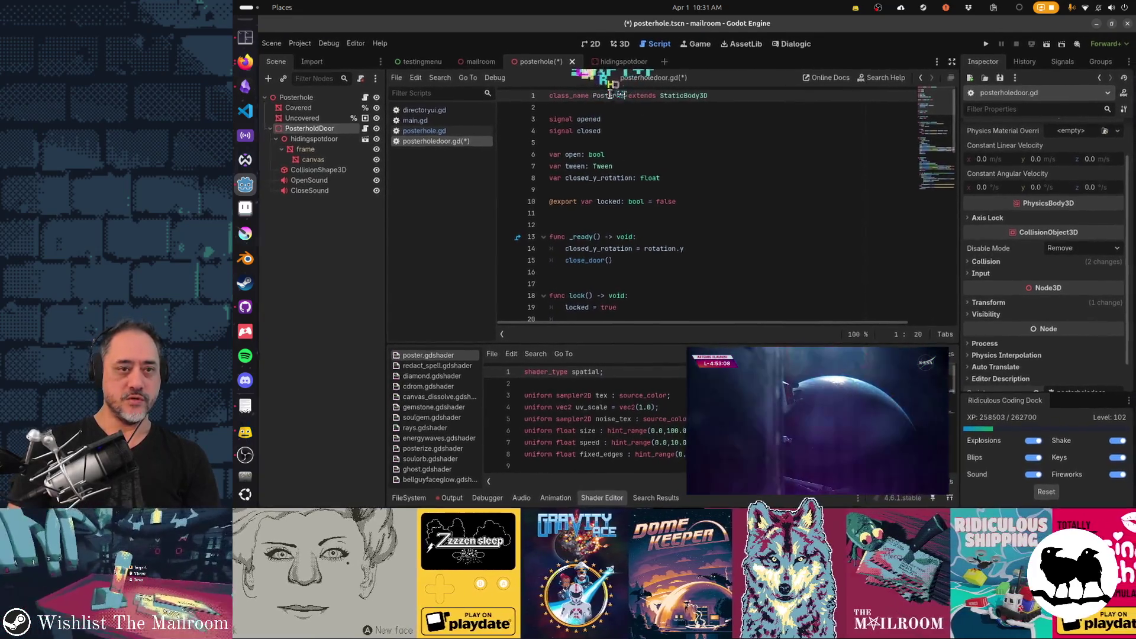
{"action": "type", "text": "oor"}
{"action": "key", "text": "Down"}
{"action": "key", "text": "Down"}
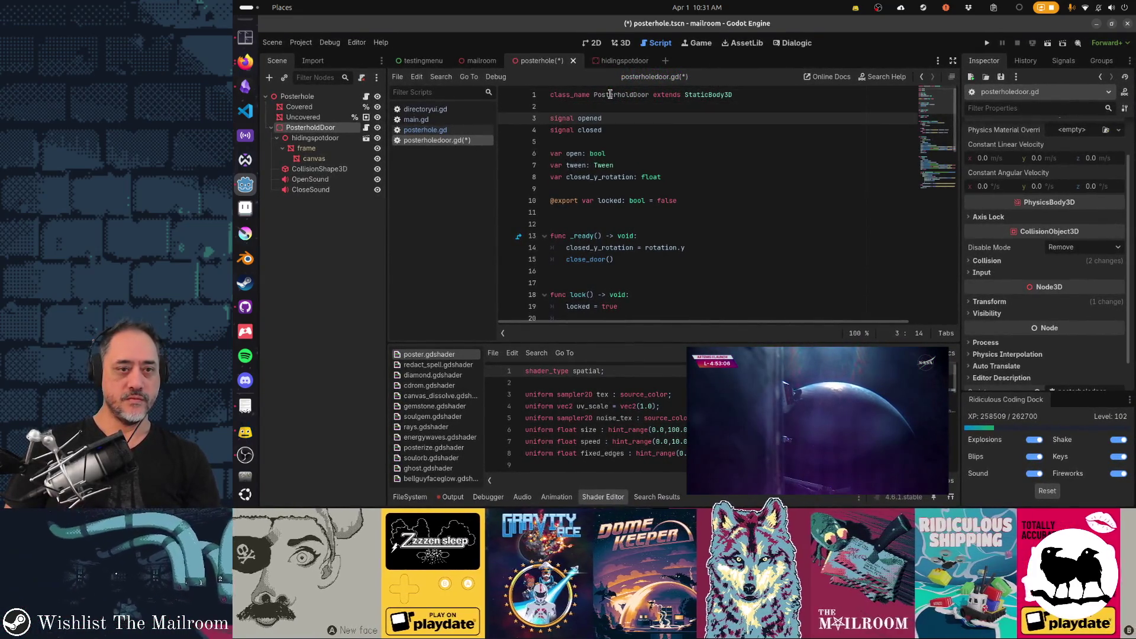
{"action": "key", "text": "Down"}
{"action": "key", "text": "Down"}
{"action": "key", "text": "Down"}
{"action": "key", "text": "Home"}
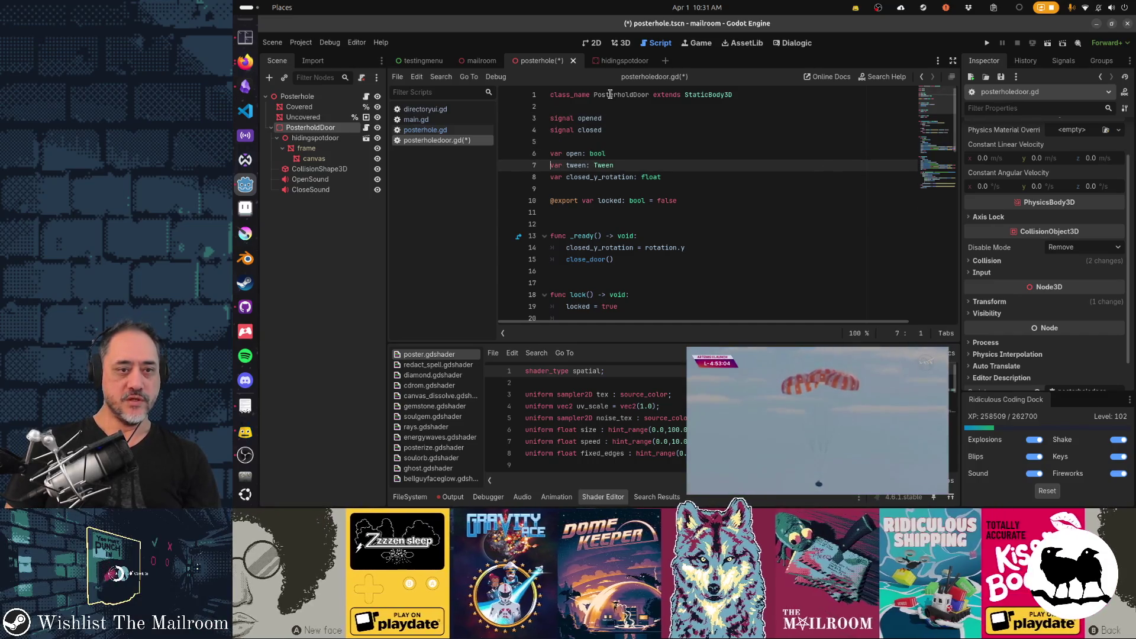
{"action": "key", "text": "Down"}
{"action": "key", "text": "Down"}
{"action": "key", "text": "Down"}
- Delete the exported locked variable and the lock and unlock functions
{"action": "scroll", "coordinate": [610, 95], "scroll_direction": "down", "scroll_amount": 2}
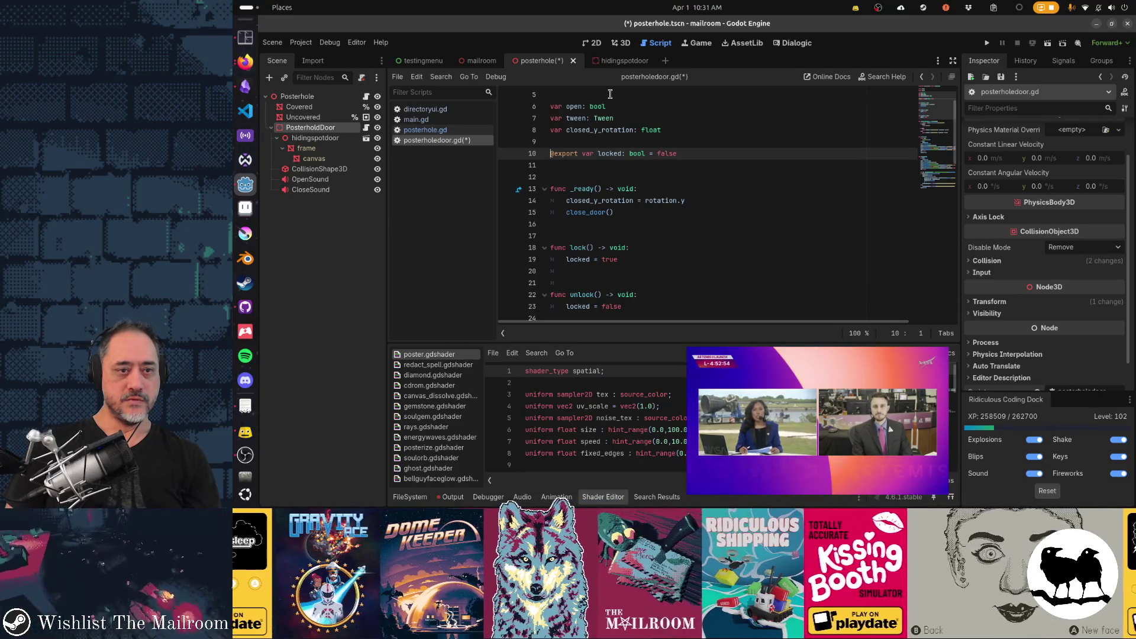
{"action": "key", "text": "shift+Down"}
{"action": "key", "text": "shift+Down"}
{"action": "key", "text": "shift+Down"}
{"action": "key", "text": "Delete"}
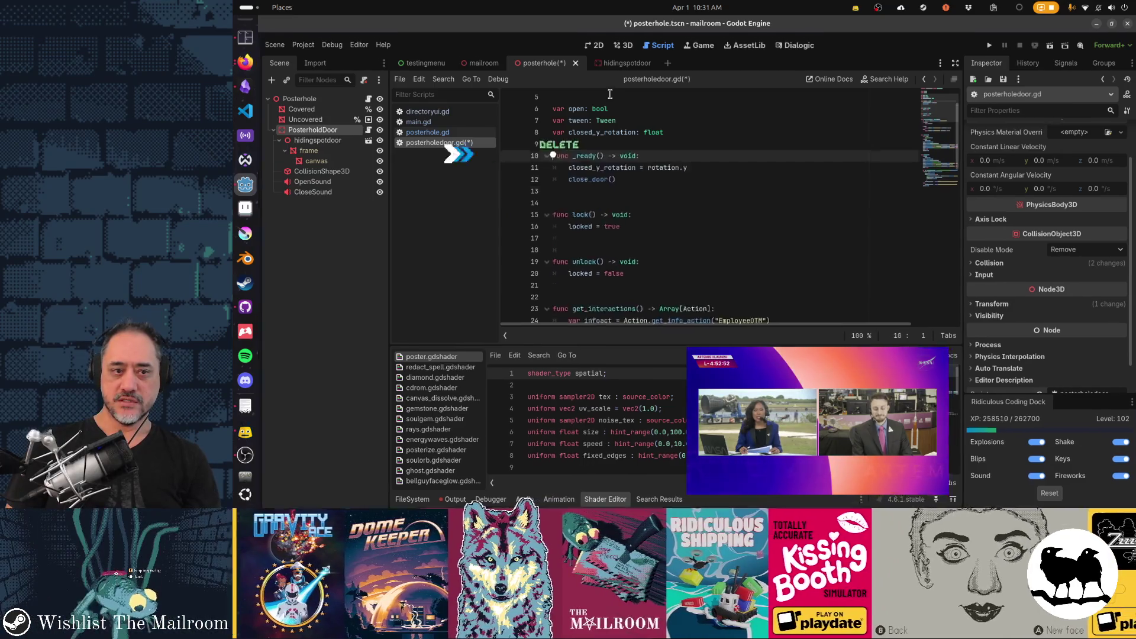
{"action": "key", "text": "Down"}
{"action": "key", "text": "Down"}
{"action": "key", "text": "Down"}
{"action": "key", "text": "shift+Down"}
{"action": "key", "text": "shift+Down"}
{"action": "key", "text": "shift+Down"}
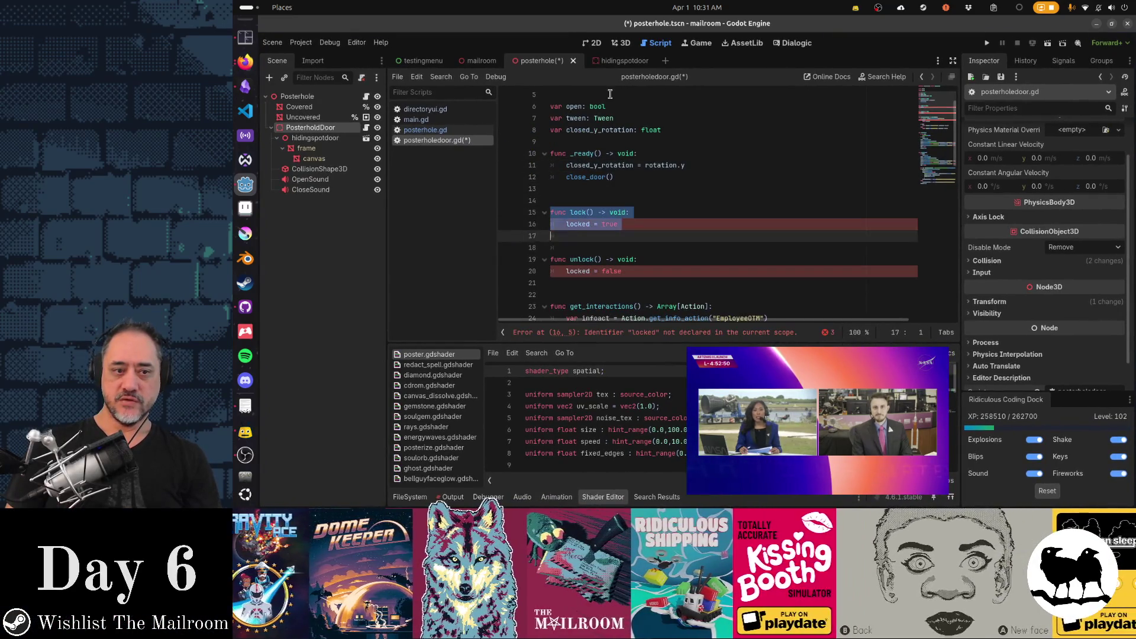
{"action": "key", "text": "Delete"}
{"action": "key", "text": "Delete"}
{"action": "key", "text": "Down"}
{"action": "key", "text": "Down"}
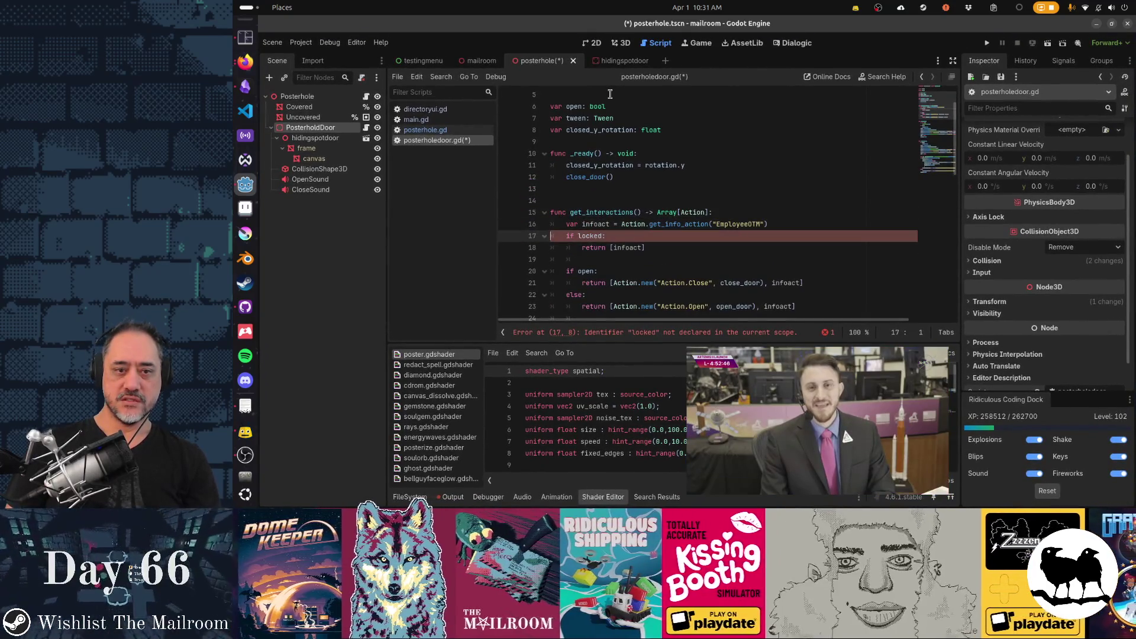
- Remove the info action and locked check from get_interactions
{"action": "key", "text": "shift+Down"}
{"action": "key", "text": "shift+Down"}
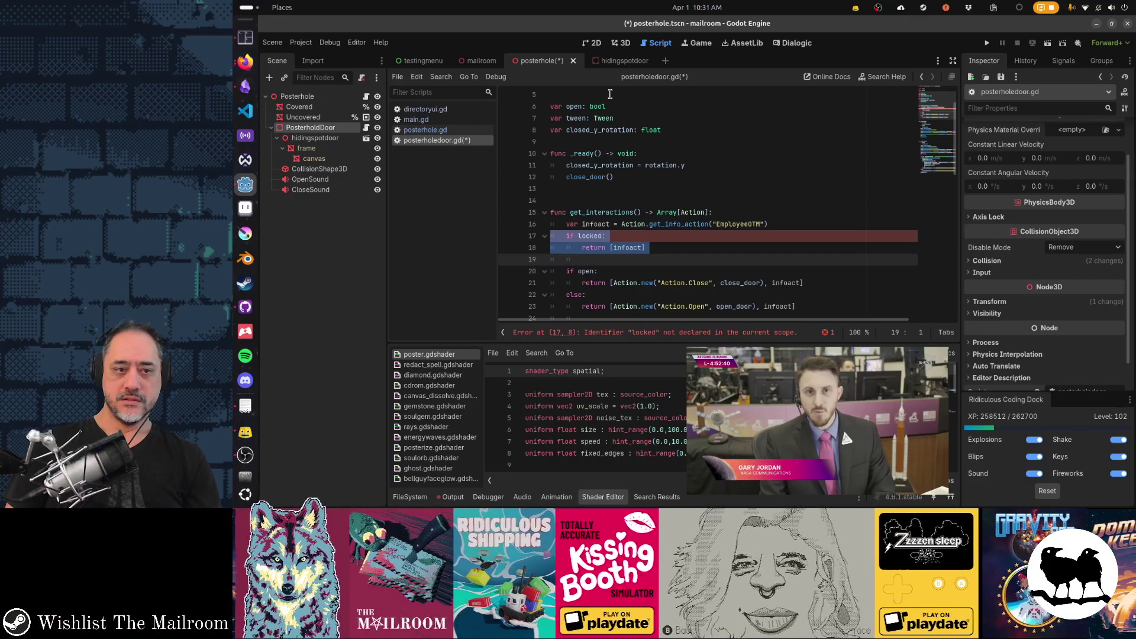
{"action": "key", "text": "Up"}
{"action": "key", "text": "Up"}
{"action": "key", "text": "Up"}
{"action": "scroll", "coordinate": [610, 94], "scroll_direction": "down", "scroll_amount": 1}
{"action": "key", "text": "shift+Down"}
{"action": "key", "text": "shift+Down"}
{"action": "key", "text": "shift+Down"}
{"action": "key", "text": "shift+Down"}
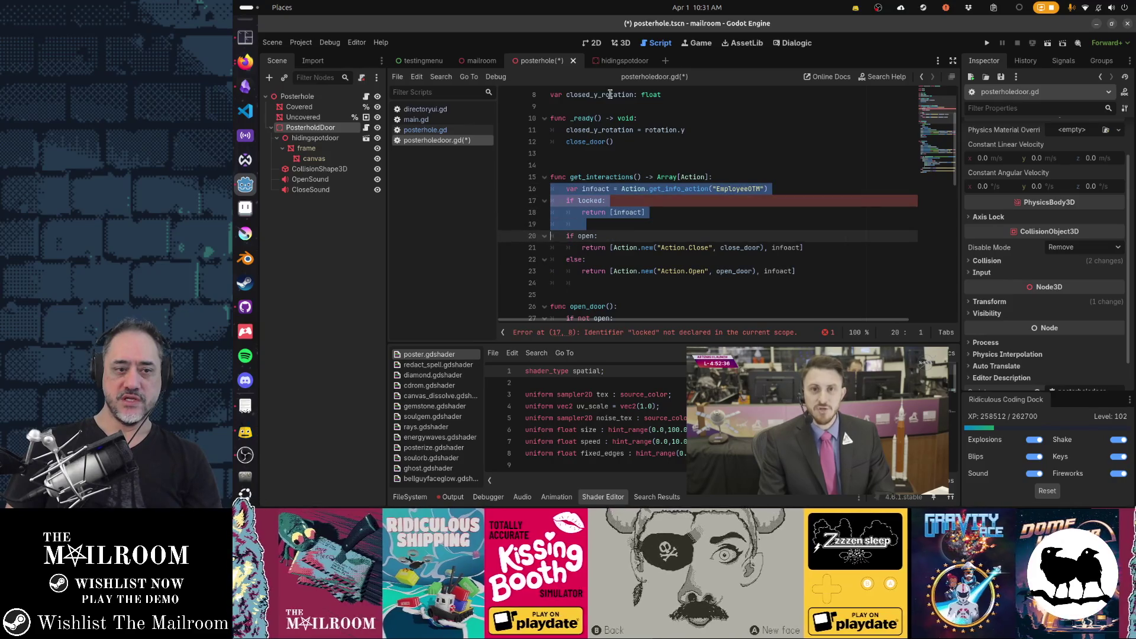
{"action": "key", "text": "Delete"}
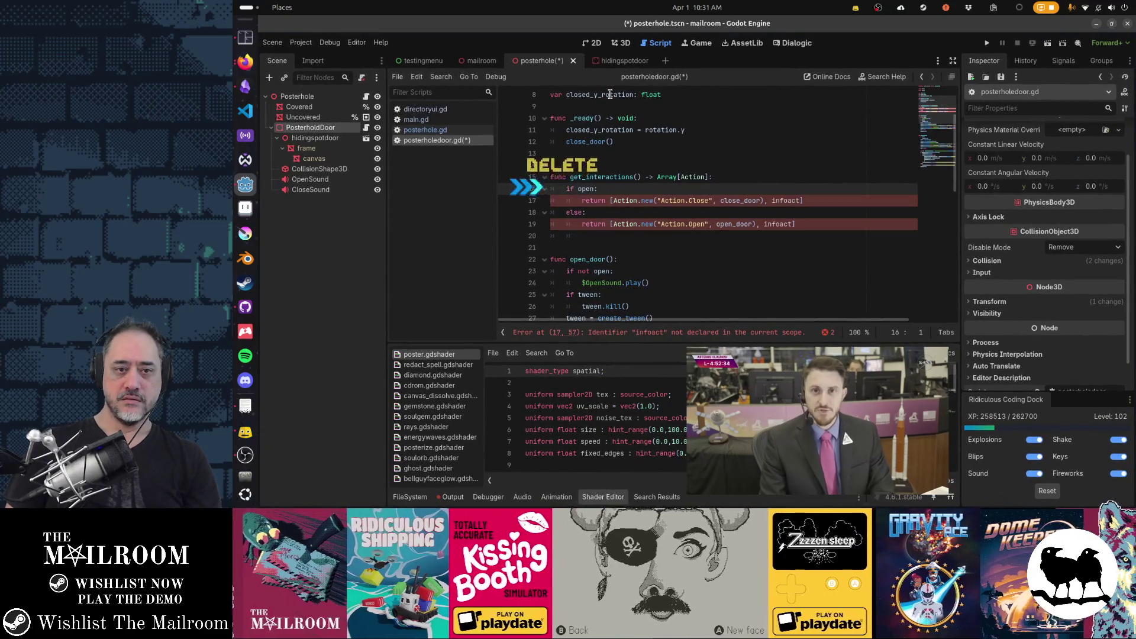
{"action": "key", "text": "Down"}
{"action": "key", "text": "Down"}
{"action": "key", "text": "Down"}
- Strip ', infoact' from the returned Close and Open action lists
{"action": "key", "text": "Up"}
{"action": "key", "text": "Up"}
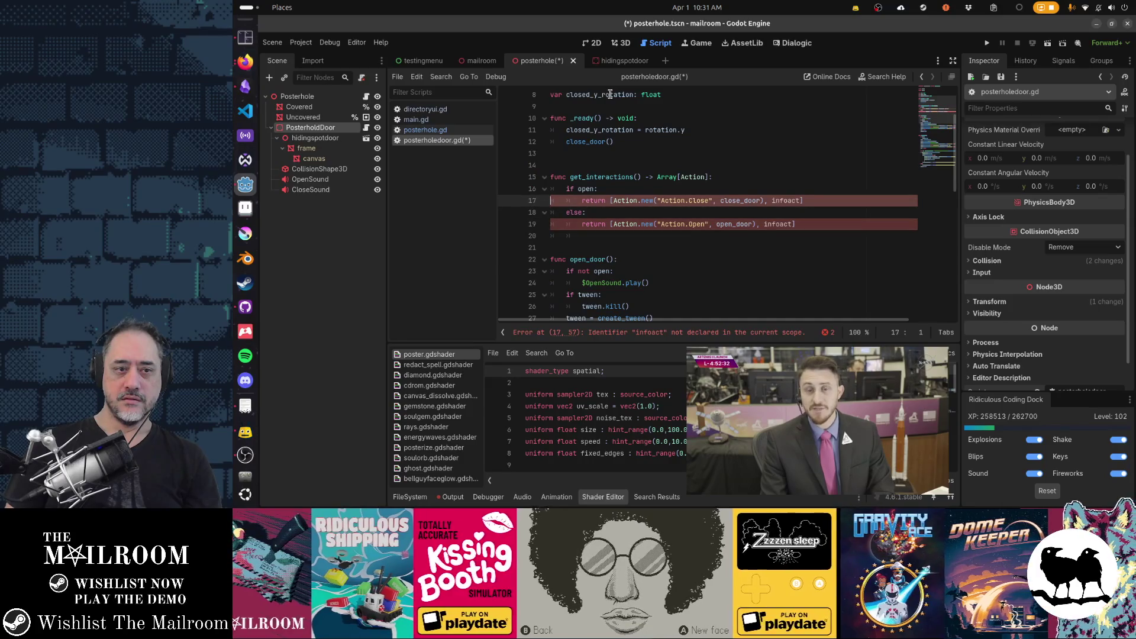
{"action": "key", "text": "Delete"}
{"action": "key", "text": "Down"}
{"action": "key", "text": "Down"}
{"action": "key", "text": "End"}
{"action": "key", "text": "ctrl+shift+Left"}
{"action": "key", "text": "ctrl+shift+Left"}
{"action": "key", "text": "Delete"}
{"action": "scroll", "coordinate": [609, 94], "scroll_direction": "down", "scroll_amount": 2}
{"action": "key", "text": "Down"}
{"action": "key", "text": "Down"}
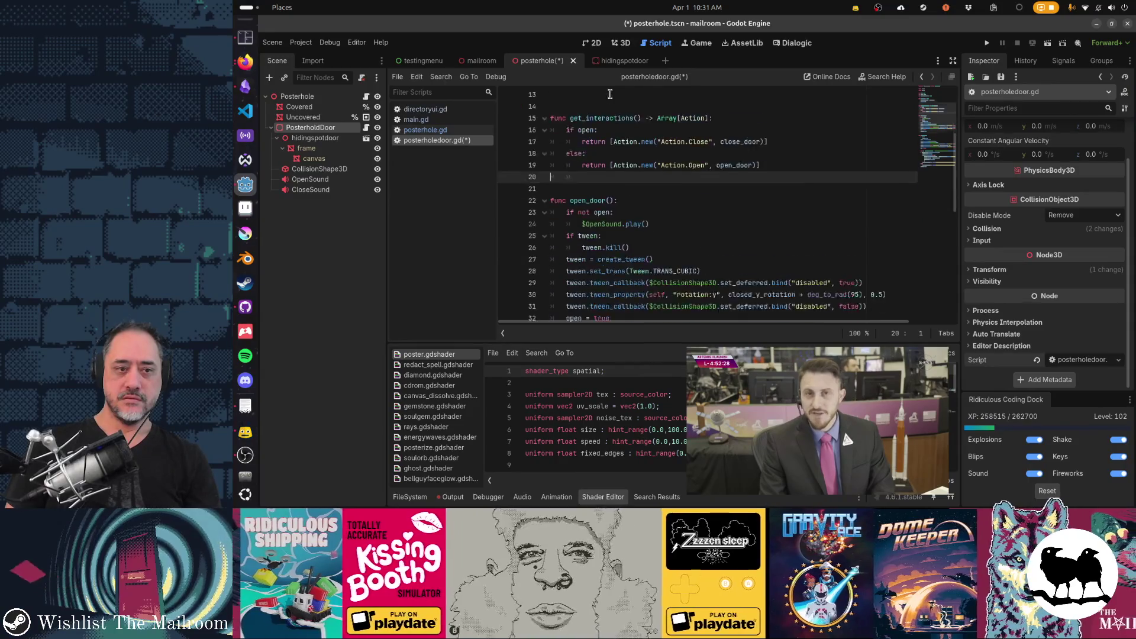
{"action": "key", "text": "Down"}
{"action": "key", "text": "Down"}
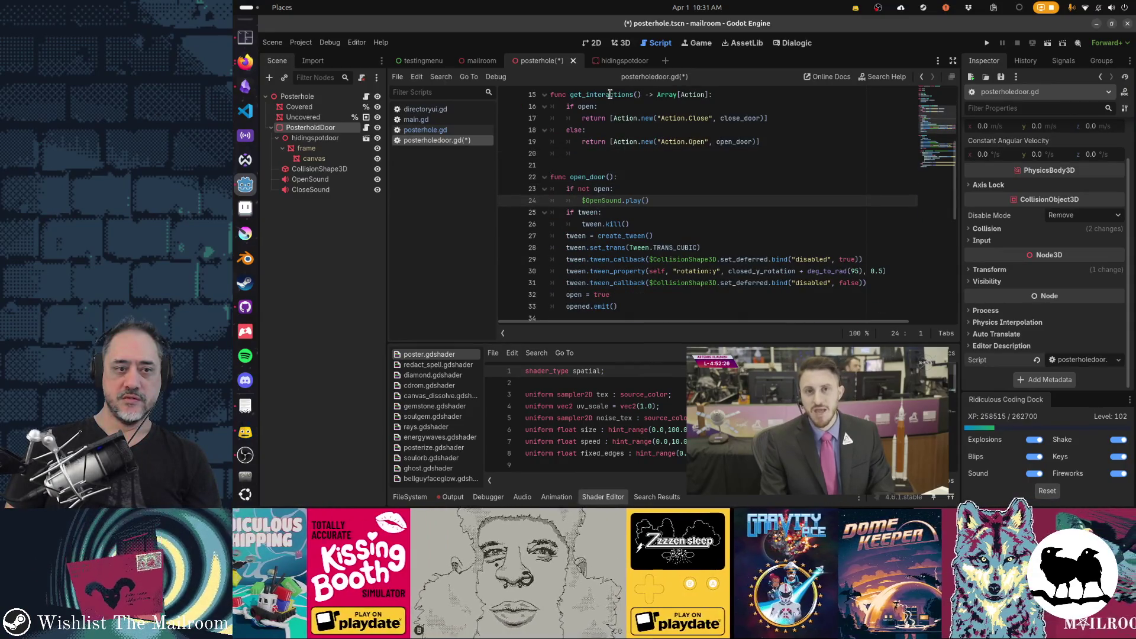
{"action": "key", "text": "Down"}
{"action": "key", "text": "Down"}
{"action": "key", "text": "Down"}
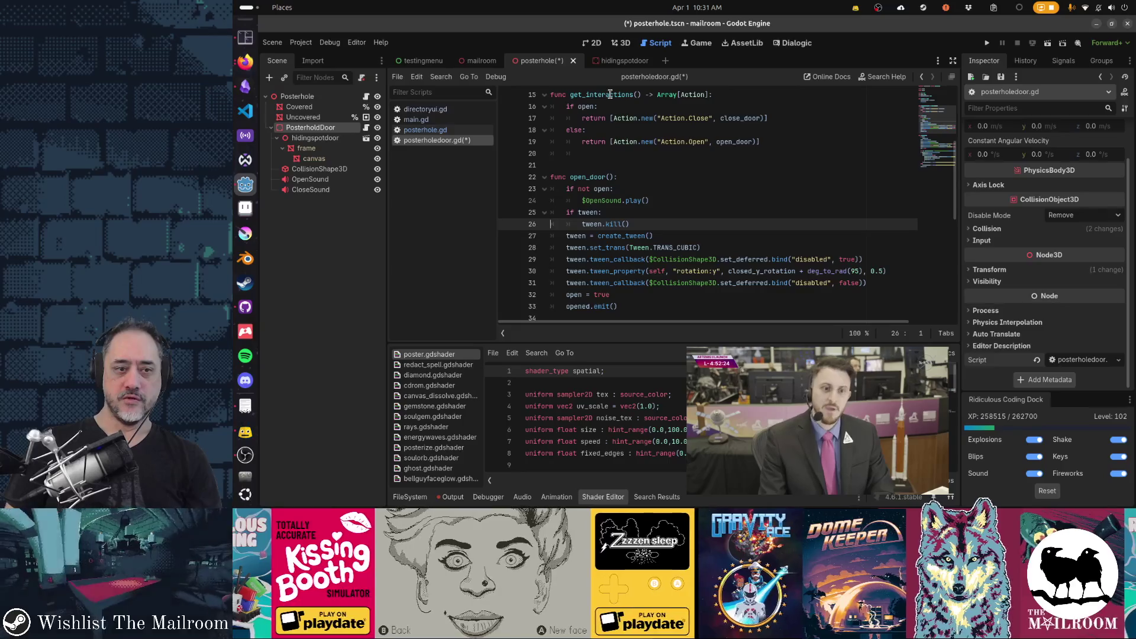
{"action": "scroll", "coordinate": [610, 94], "scroll_direction": "down", "scroll_amount": 1}
{"action": "key", "text": "Down"}
{"action": "key", "text": "Down"}
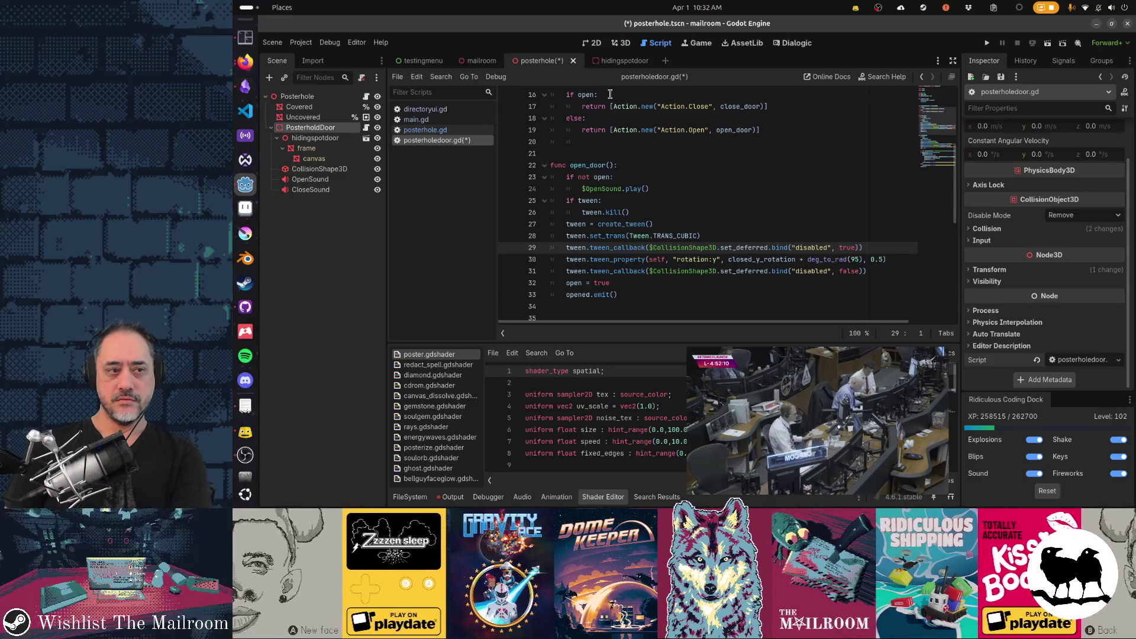
{"action": "scroll", "coordinate": [609, 94], "scroll_direction": "down", "scroll_amount": 2}
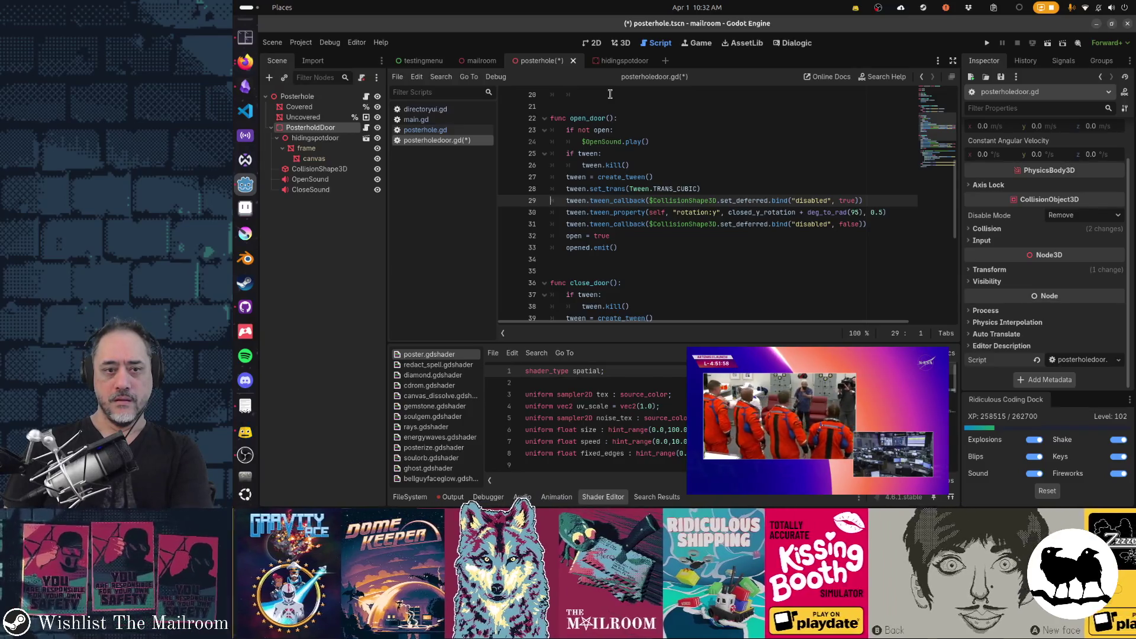
{"action": "key", "text": "Down"}
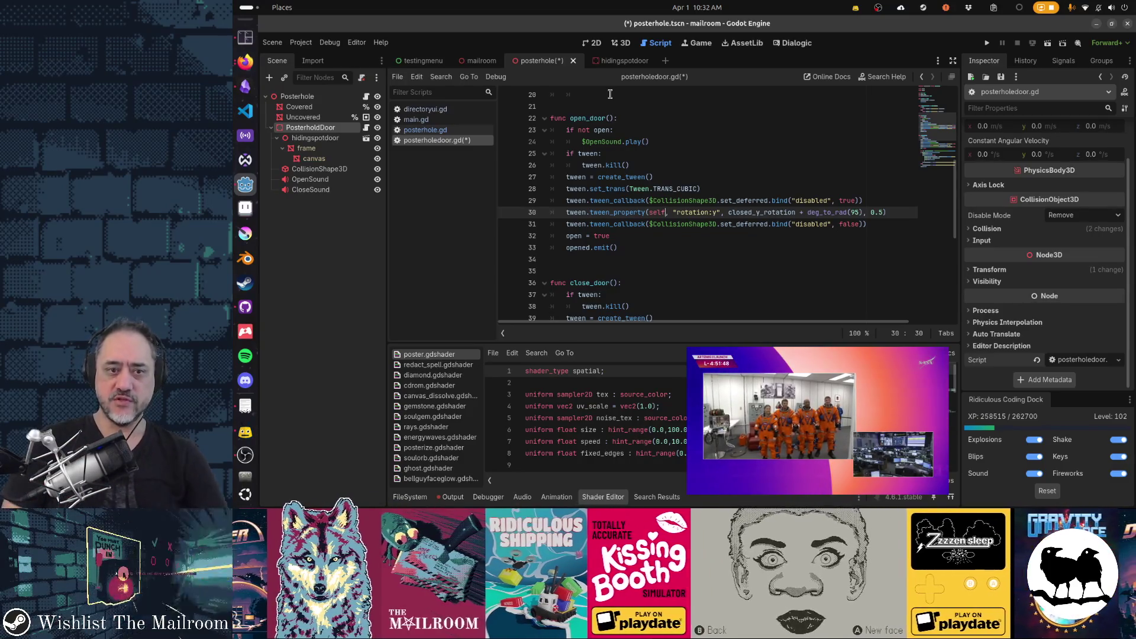
{"action": "key", "text": "Down"}
{"action": "key", "text": "Down"}
{"action": "key", "text": "Down"}
{"action": "key", "text": "Home"}
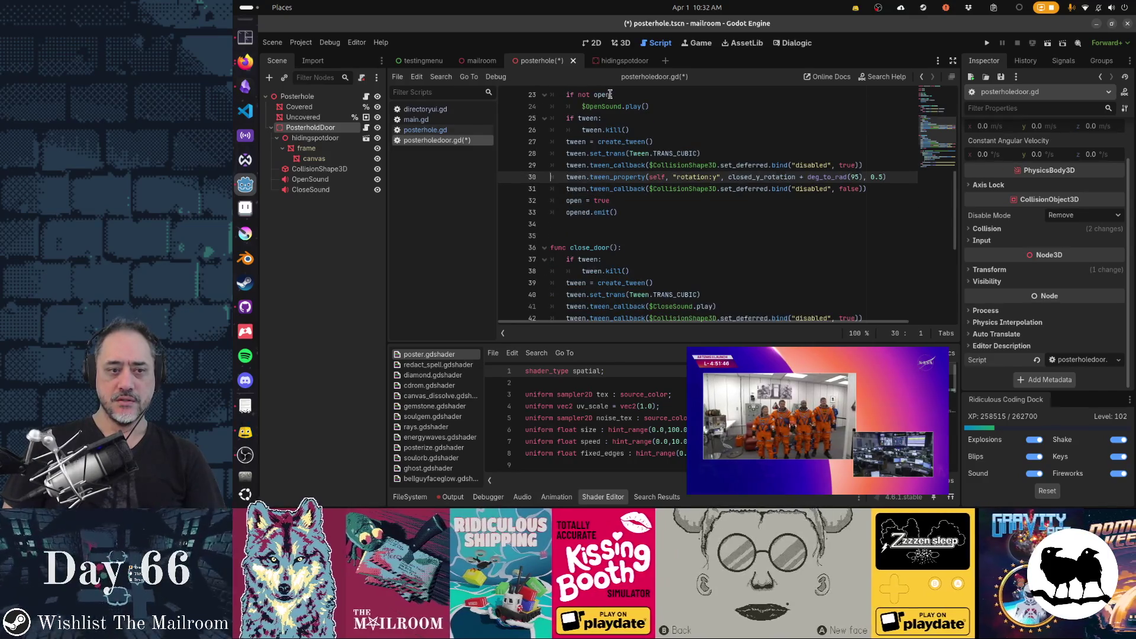
{"action": "key", "text": "Down"}
{"action": "key", "text": "Down"}
{"action": "key", "text": "Down"}
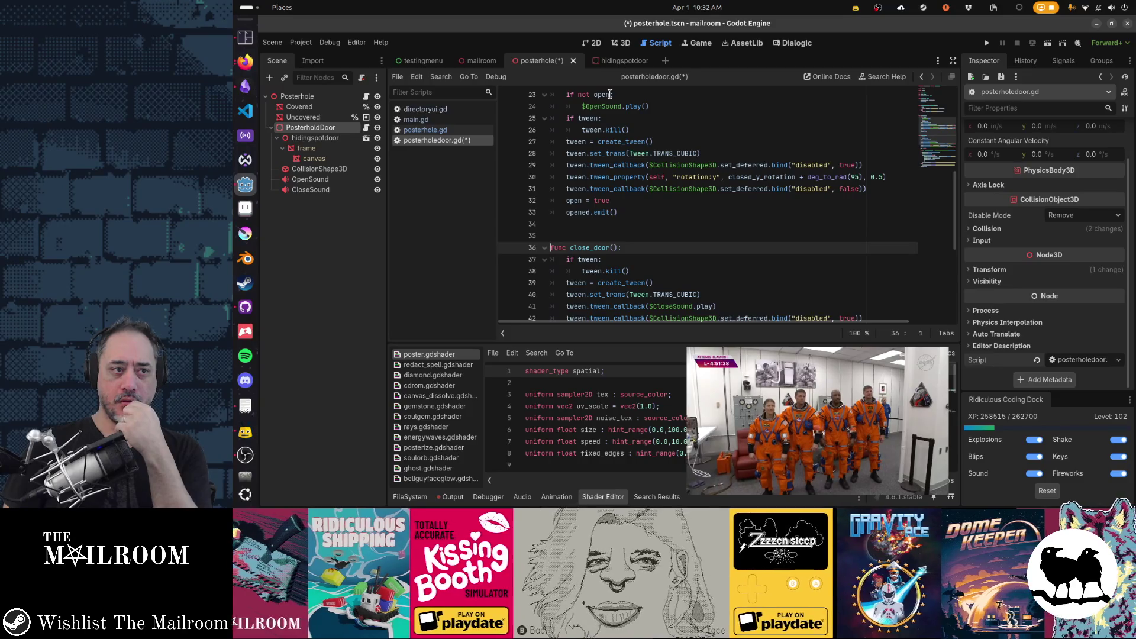
{"action": "key", "text": "Up"}
{"action": "key", "text": "Up"}
{"action": "key", "text": "Up"}
{"action": "key", "text": "Down"}
{"action": "key", "text": "Down"}
{"action": "key", "text": "Down"}
{"action": "scroll", "coordinate": [609, 95], "scroll_direction": "down", "scroll_amount": 3}
{"action": "key", "text": "Down"}
{"action": "key", "text": "Down"}
{"action": "key", "text": "Down"}
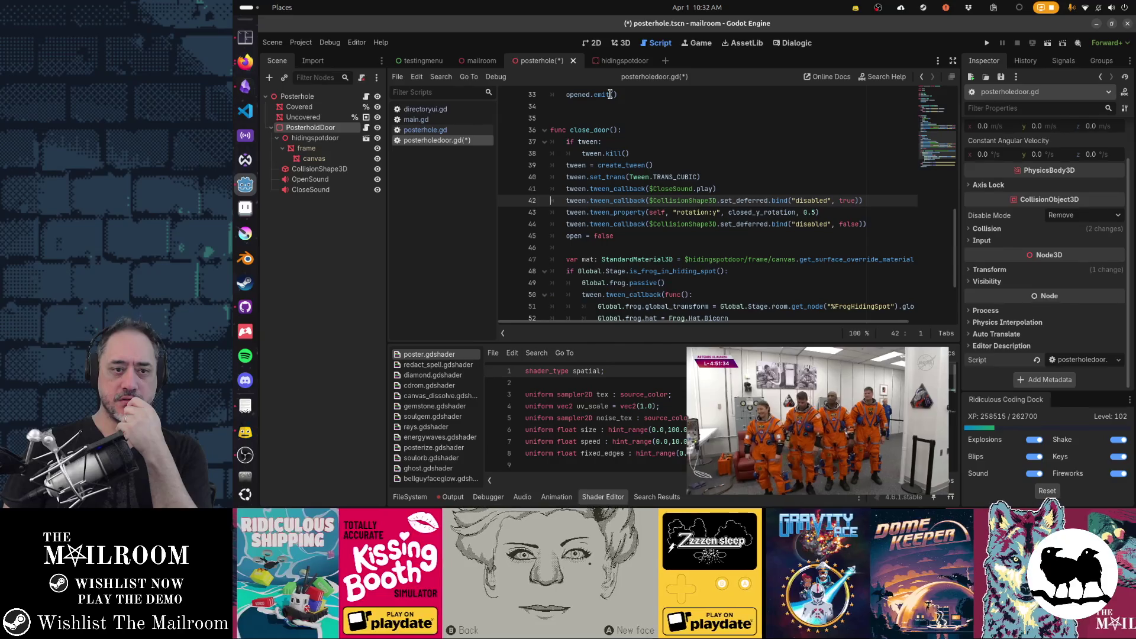
{"action": "key", "text": "Down"}
{"action": "key", "text": "Down"}
{"action": "scroll", "coordinate": [610, 95], "scroll_direction": "down", "scroll_amount": 2}
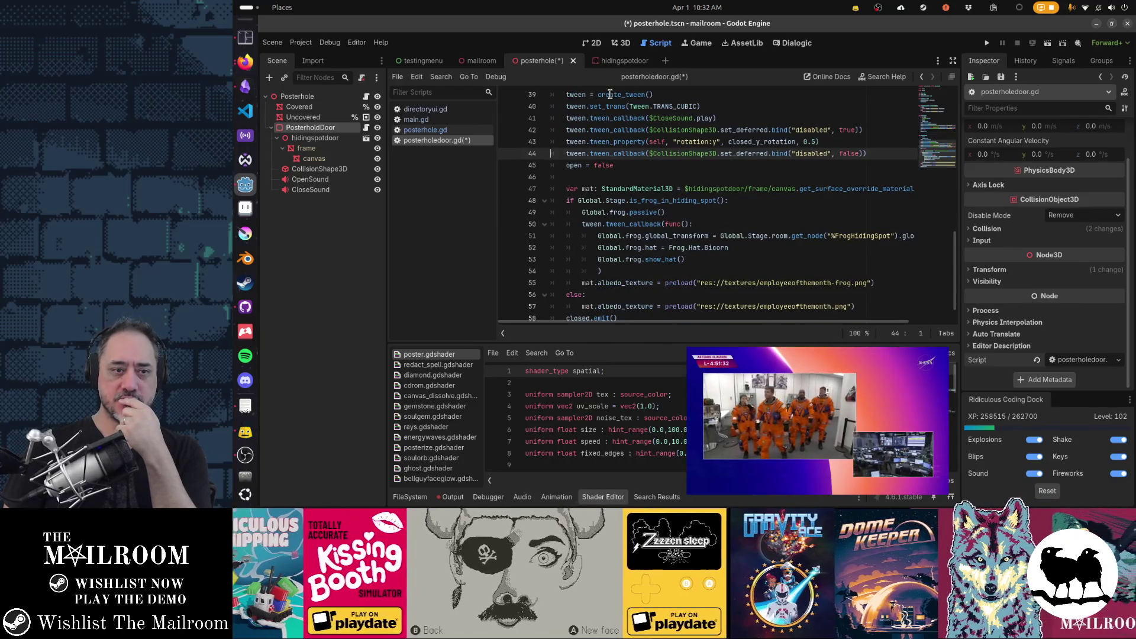
{"action": "key", "text": "Down"}
{"action": "key", "text": "Down"}
{"action": "key", "text": "Down"}
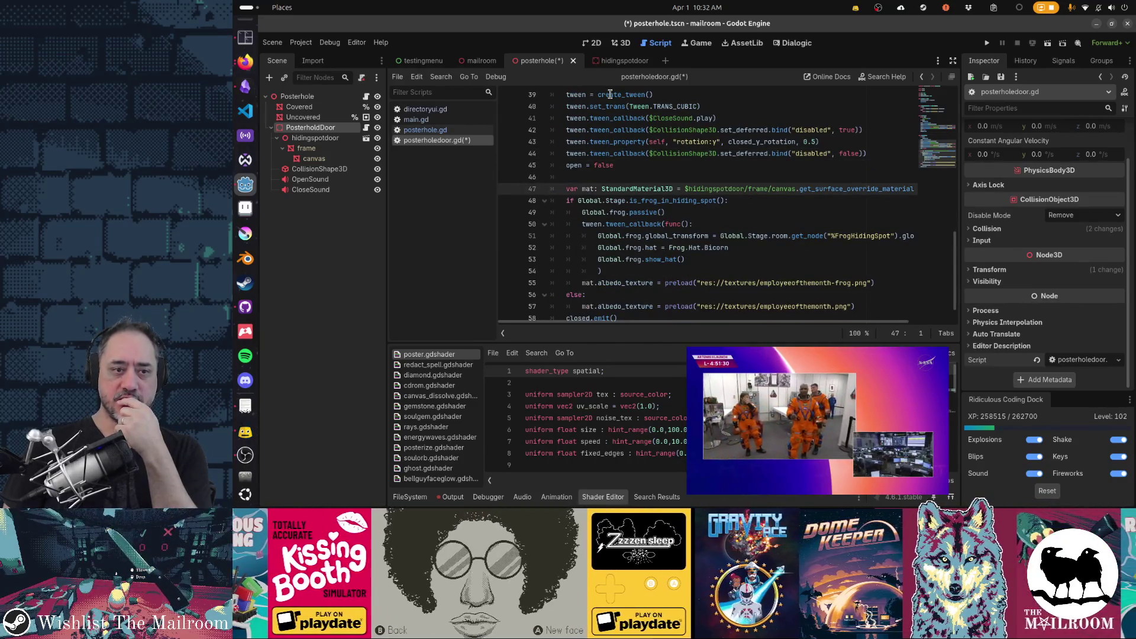
{"action": "key", "text": "shift+Down"}
{"action": "key", "text": "shift+Down"}
{"action": "key", "text": "shift+Down"}
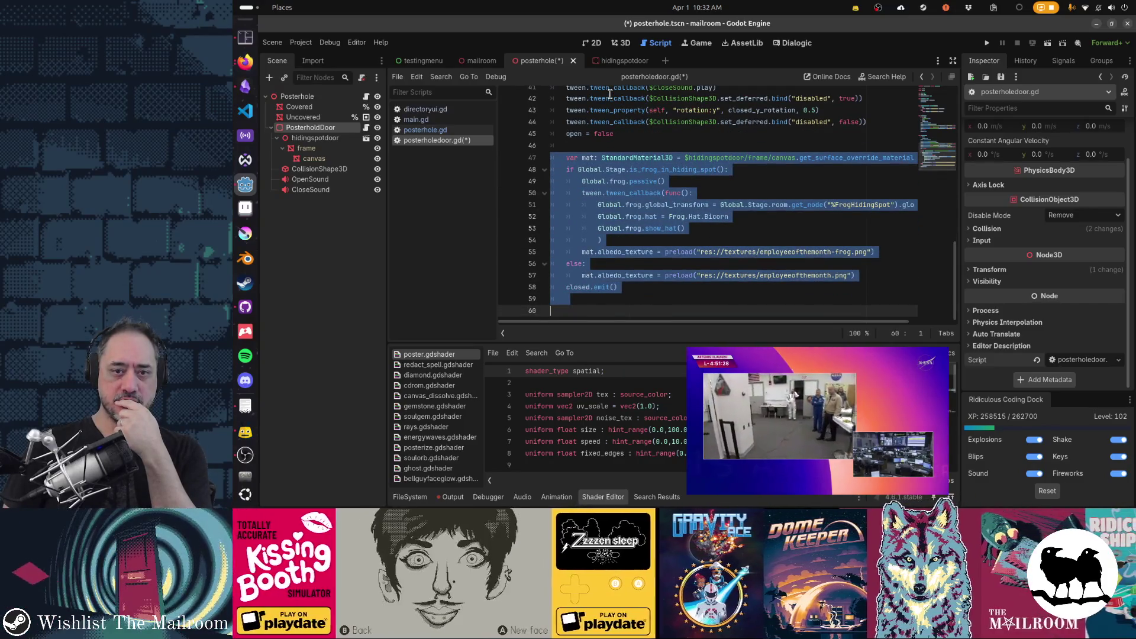
- Delete the frog hiding-spot block from close_door
{"action": "key", "text": "Delete"}
{"action": "scroll", "coordinate": [610, 93], "scroll_direction": "up", "scroll_amount": 10}
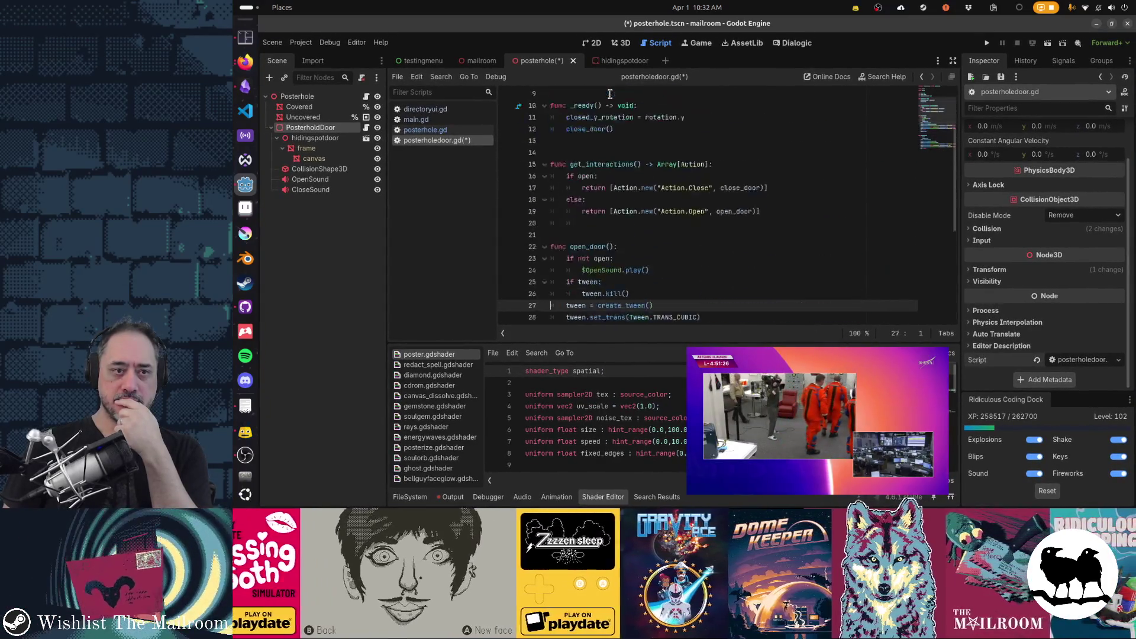
{"action": "key", "text": "Up"}
{"action": "key", "text": "Up"}
{"action": "key", "text": "Up"}
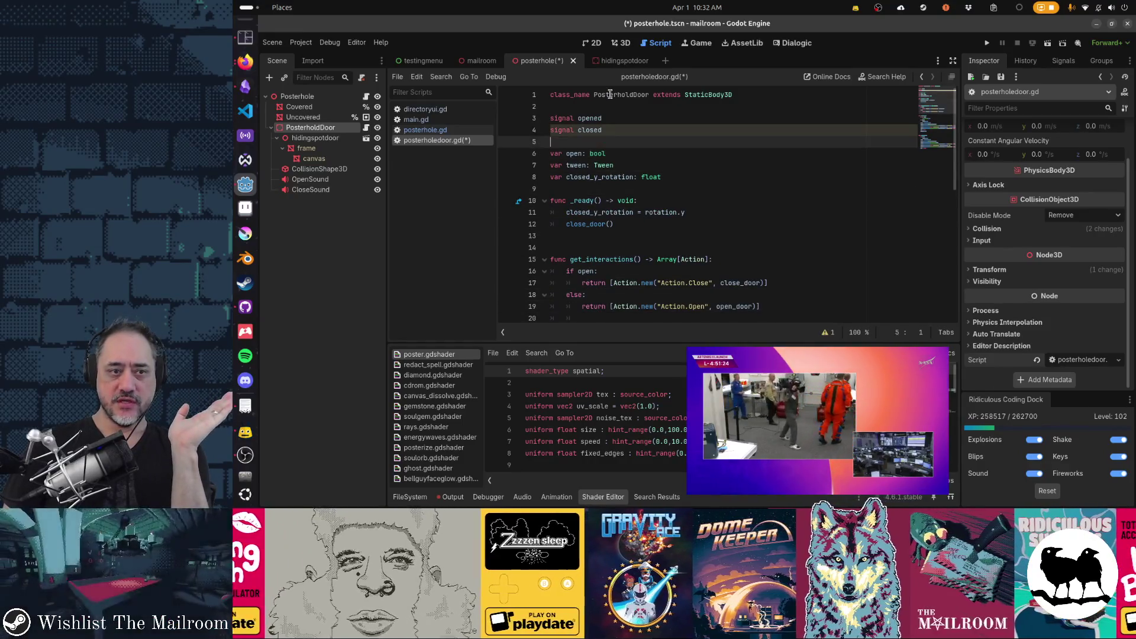
{"action": "key", "text": "ctrl+End"}
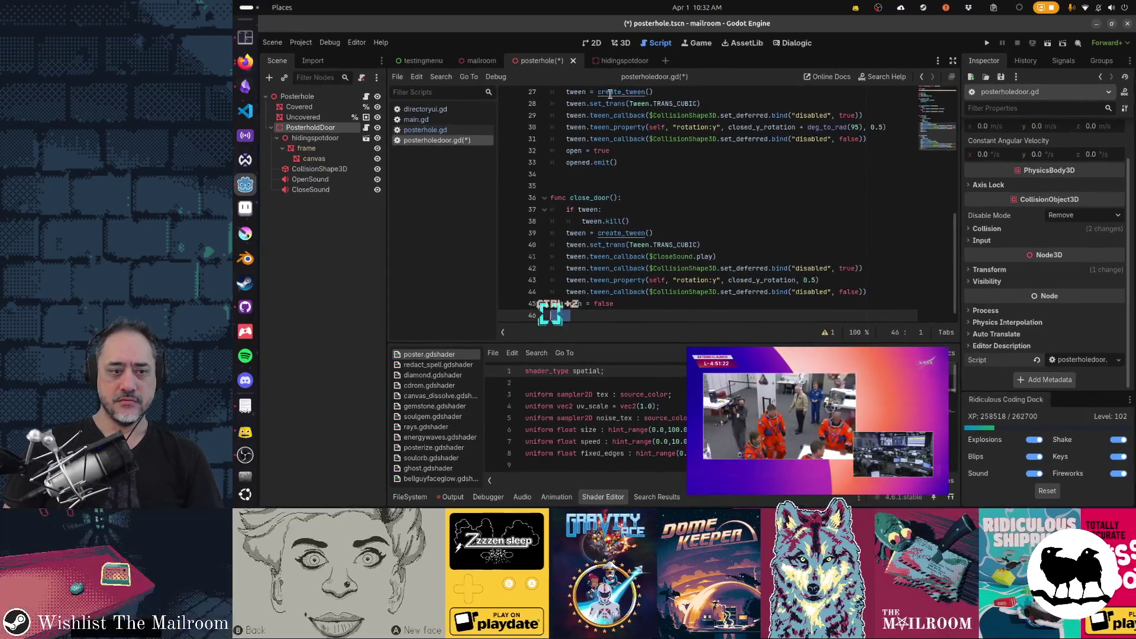
{"action": "key", "text": "ctrl+z"}
{"action": "key", "text": "ctrl+z"}
{"action": "key", "text": "shift+Up"}
{"action": "key", "text": "shift+Up"}
{"action": "key", "text": "shift+Up"}
{"action": "key", "text": "Delete"}
{"action": "key", "text": "Delete"}
{"action": "key", "text": "Up"}
{"action": "key", "text": "Up"}
{"action": "key", "text": "Up"}
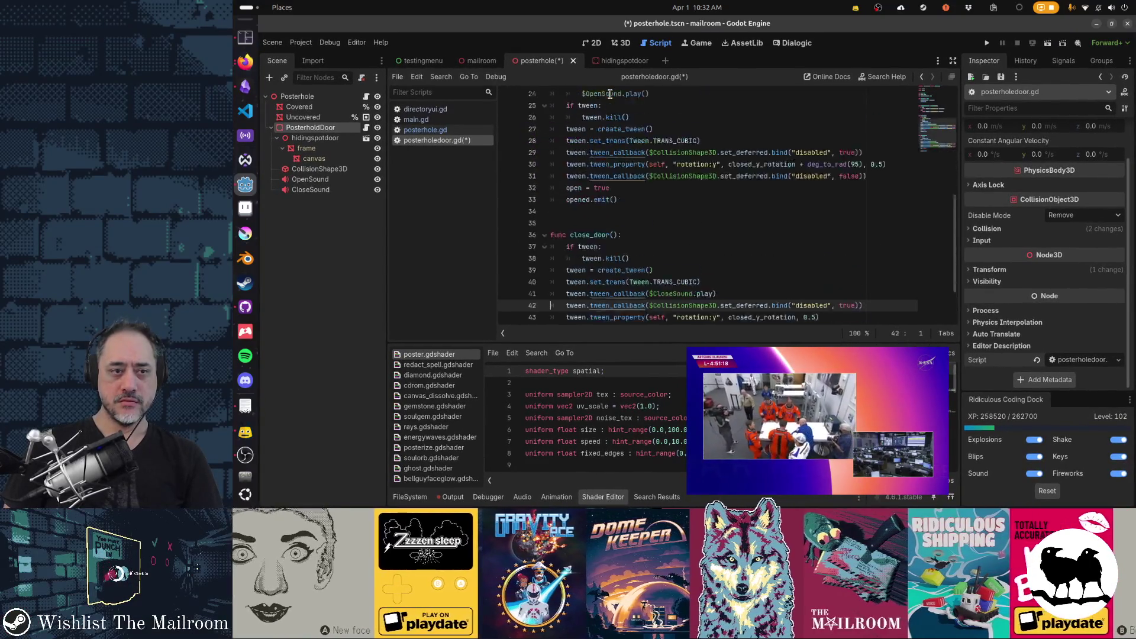
{"action": "key", "text": "Page_Up"}
{"action": "key", "text": "ctrl+Home"}
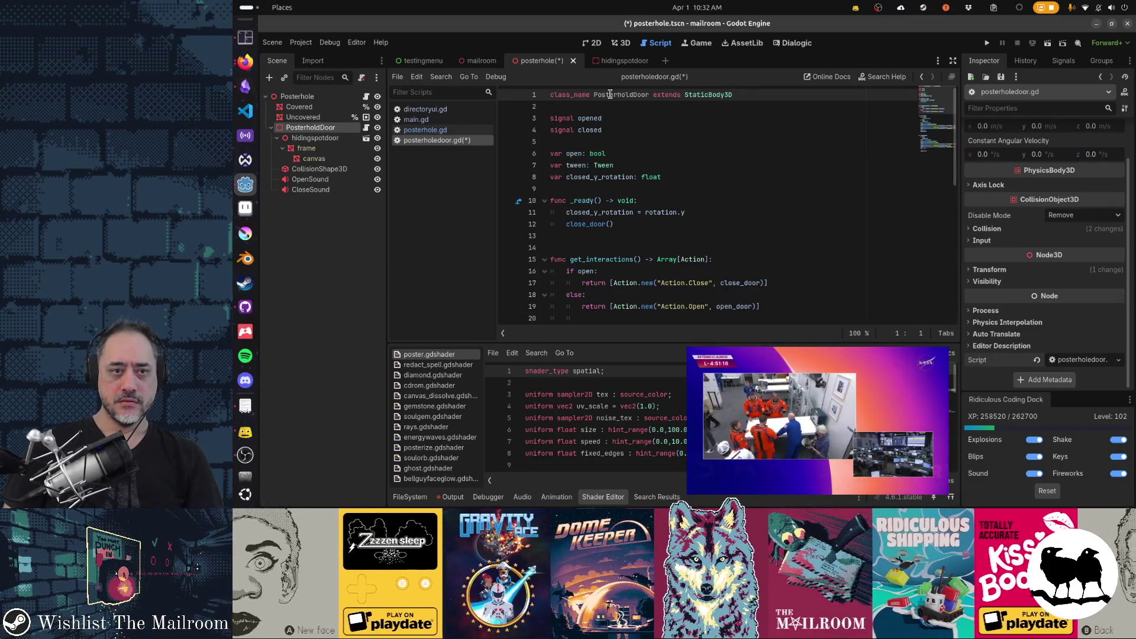
- Correct the class name to PosterholeDoor, save, and switch to the 3D view
{"action": "key", "text": "ctrl+s"}
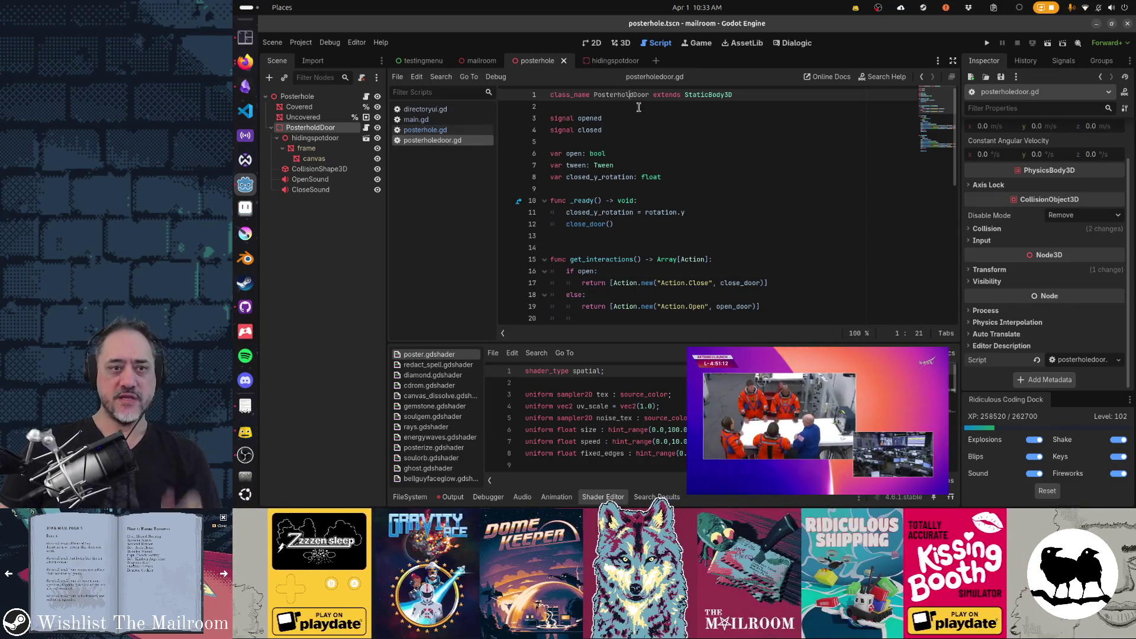
{"action": "type", "text": "e"}
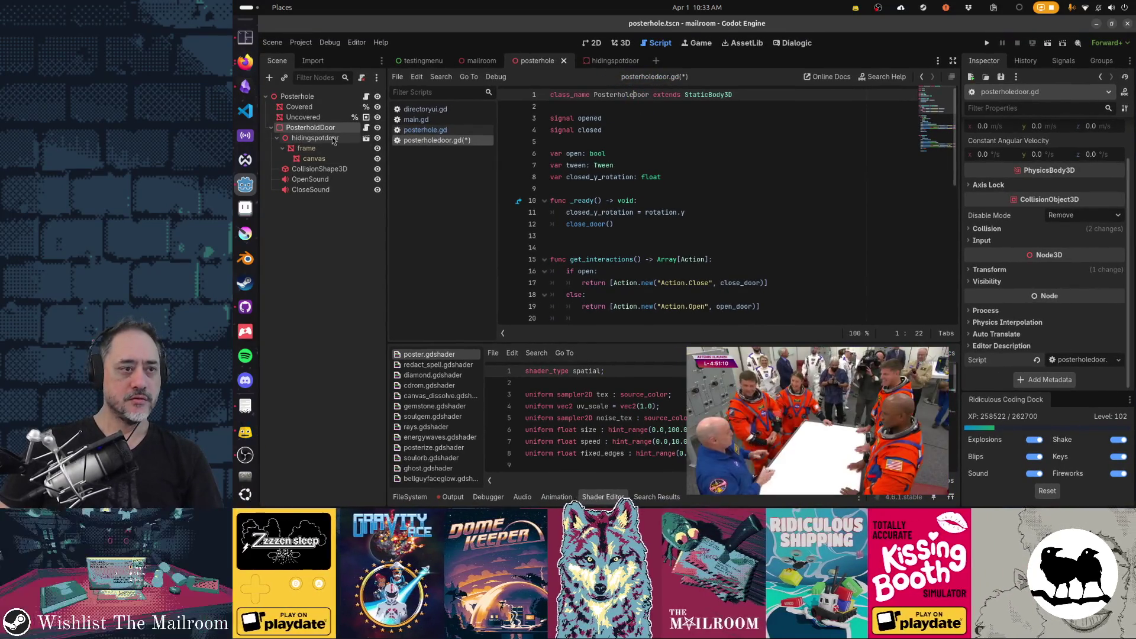
{"action": "key", "text": "Return"}
{"action": "key", "text": "ctrl+s"}
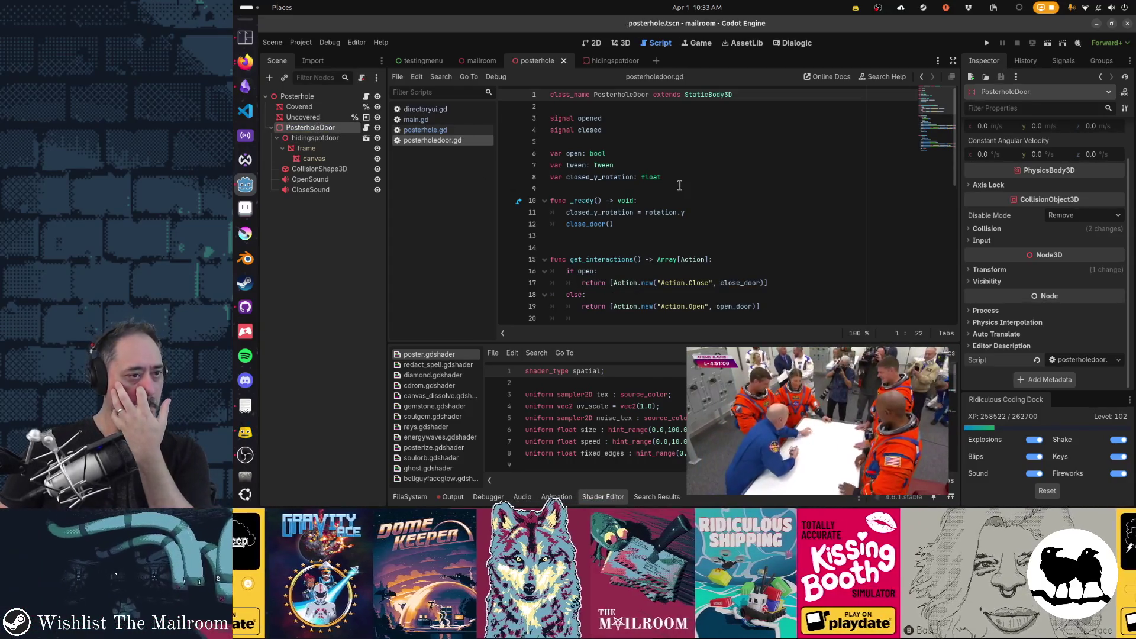
{"action": "scroll", "coordinate": [759, 202], "scroll_direction": "down", "scroll_amount": 5}
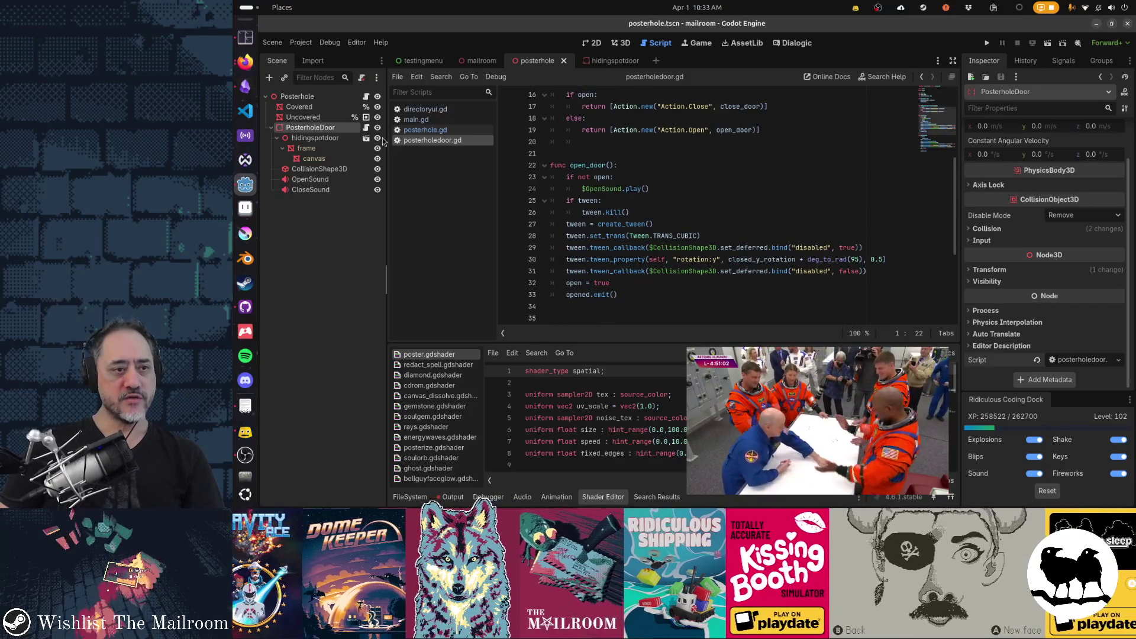
{"action": "key", "text": "ctrl+F2"}
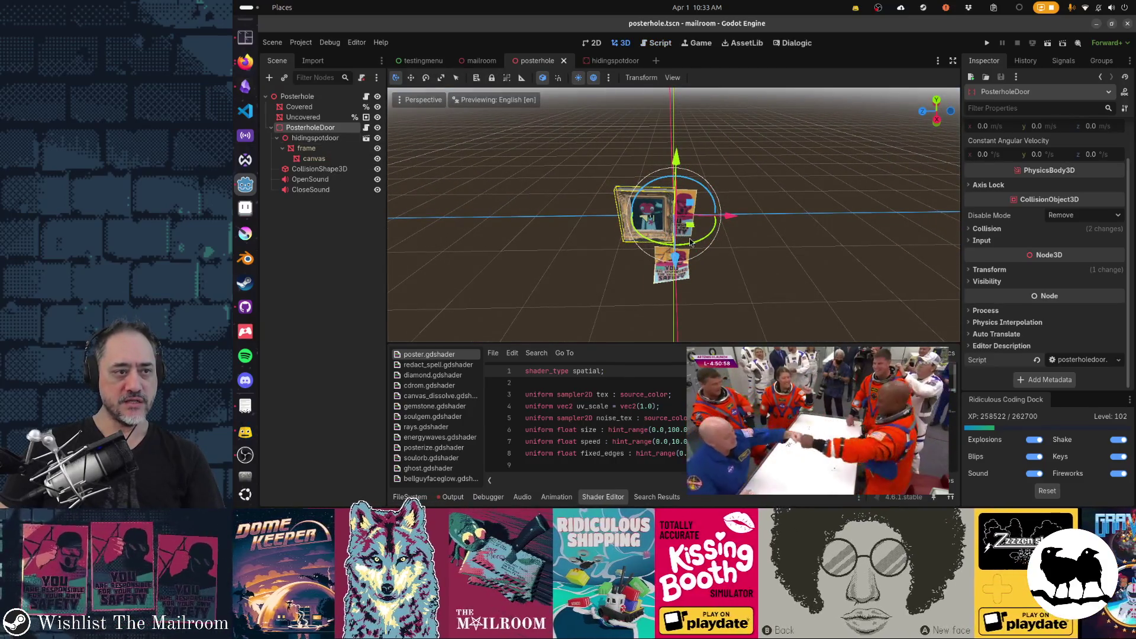
- Rotate the poster door slightly about its pivot
{"action": "mouse_move", "coordinate": [696, 247]}
{"action": "left_mouse_down"}
{"action": "mouse_move", "coordinate": [787, 213]}
{"action": "mouse_move", "coordinate": [775, 204]}
{"action": "mouse_move", "coordinate": [799, 216]}
{"action": "mouse_move", "coordinate": [722, 272]}
{"action": "mouse_move", "coordinate": [784, 139]}
{"action": "mouse_move", "coordinate": [715, 249]}
{"action": "left_mouse_up"}
{"action": "left_click", "coordinate": [715, 248]}
{"action": "scroll", "coordinate": [717, 253], "scroll_direction": "up", "scroll_amount": 3}
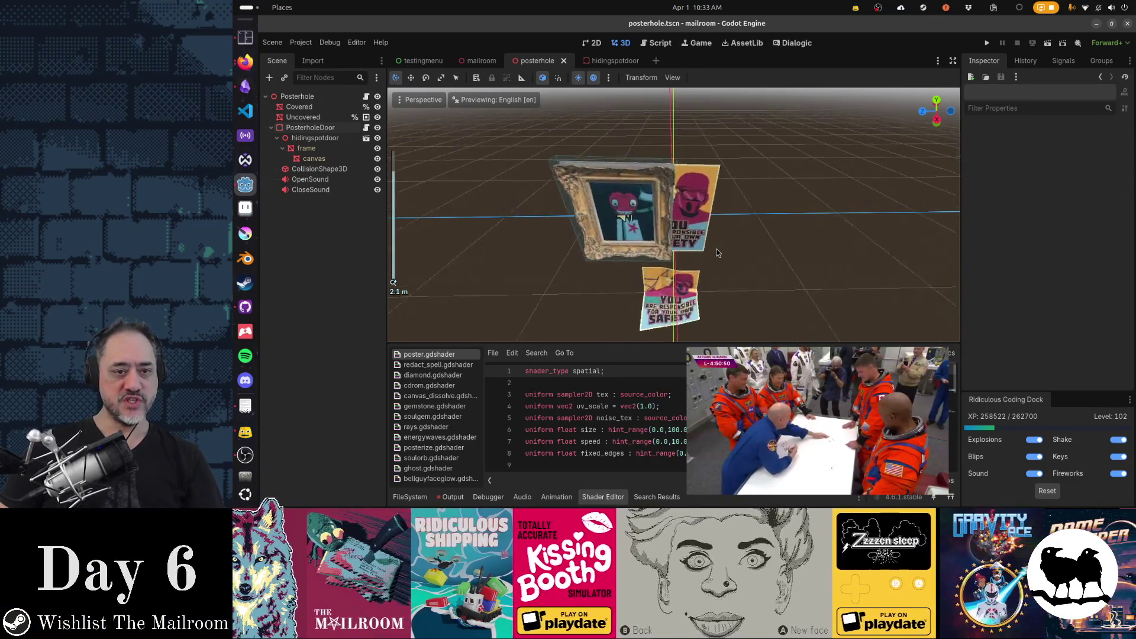
{"action": "scroll", "coordinate": [717, 253], "scroll_direction": "up", "scroll_amount": 3}
- Delete the hidingspotdoor model node from PosterholeDoor
{"action": "left_click", "coordinate": [322, 129]}
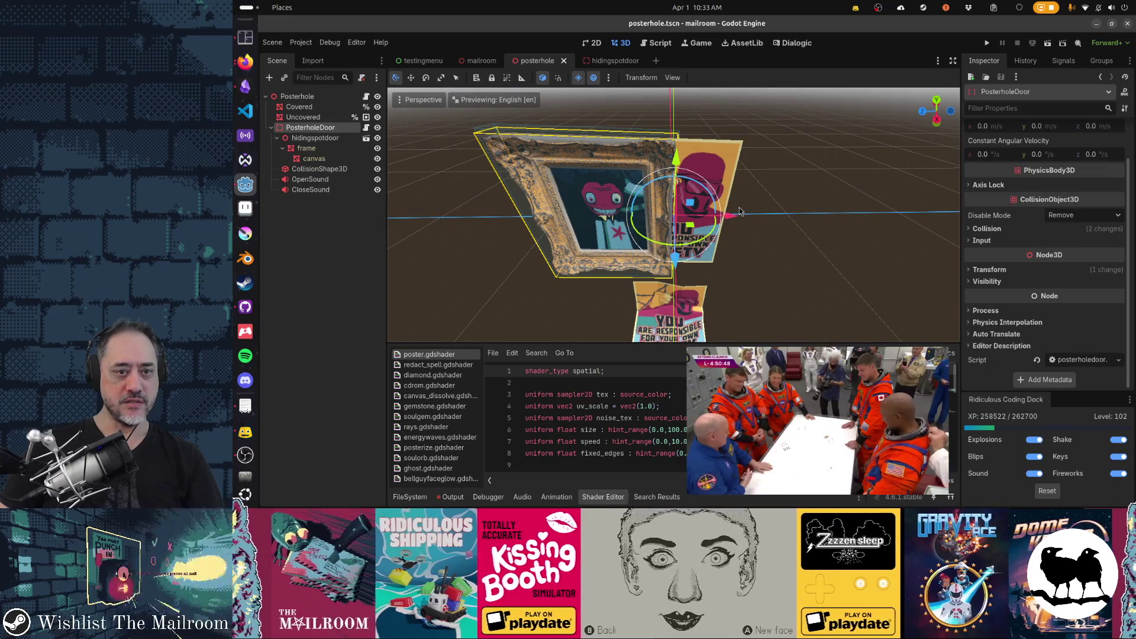
{"action": "left_click", "coordinate": [340, 140]}
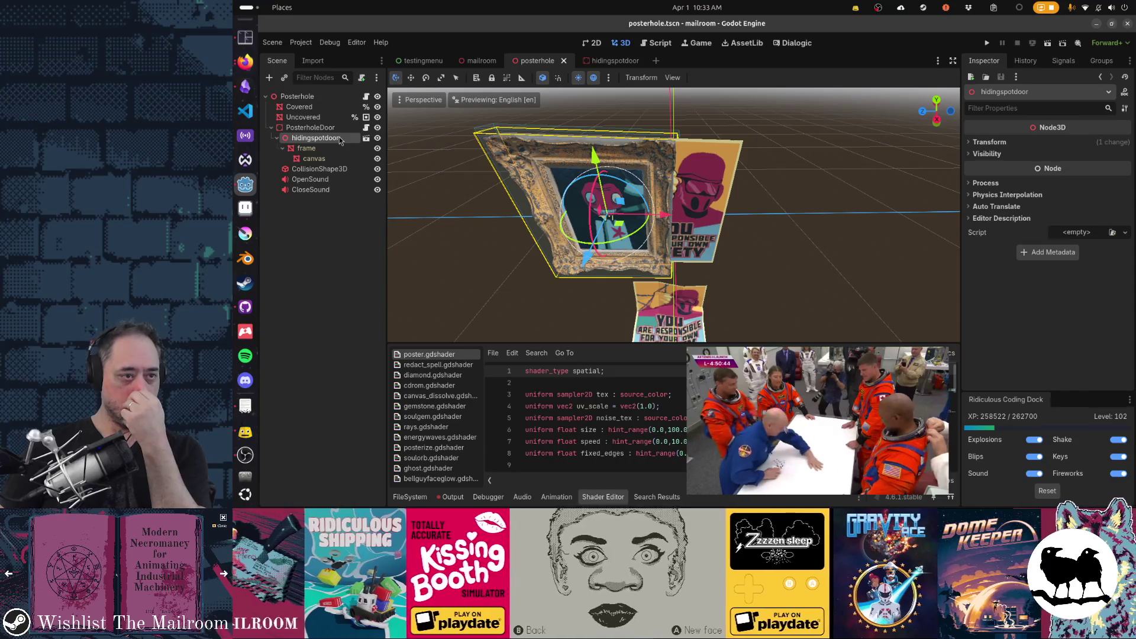
{"action": "key", "text": "Delete"}
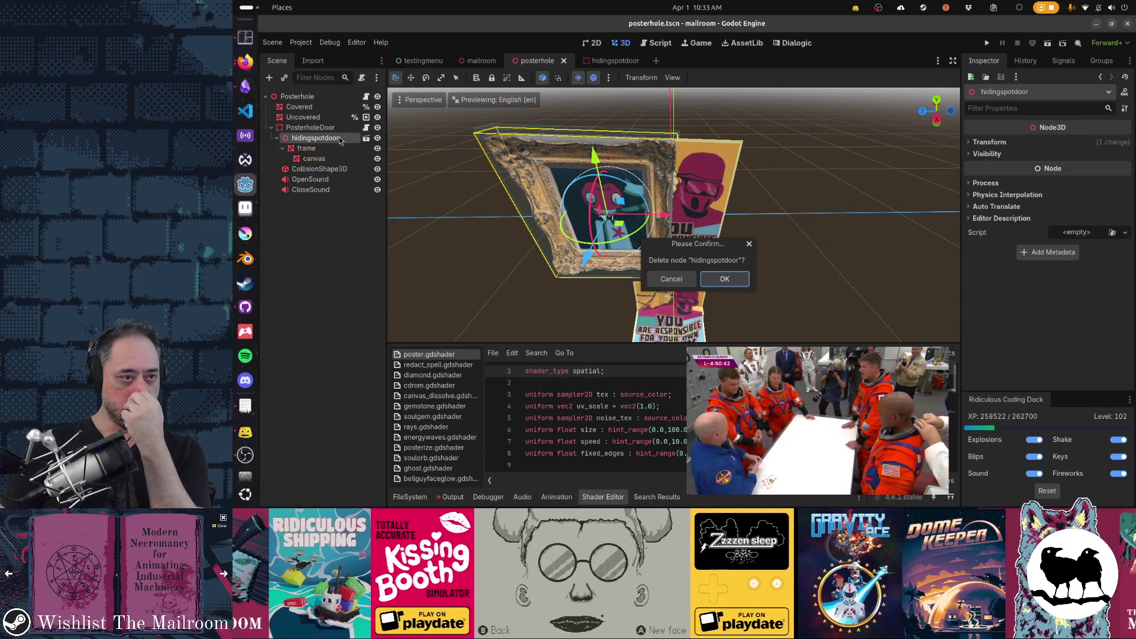
{"action": "key", "text": "Return"}
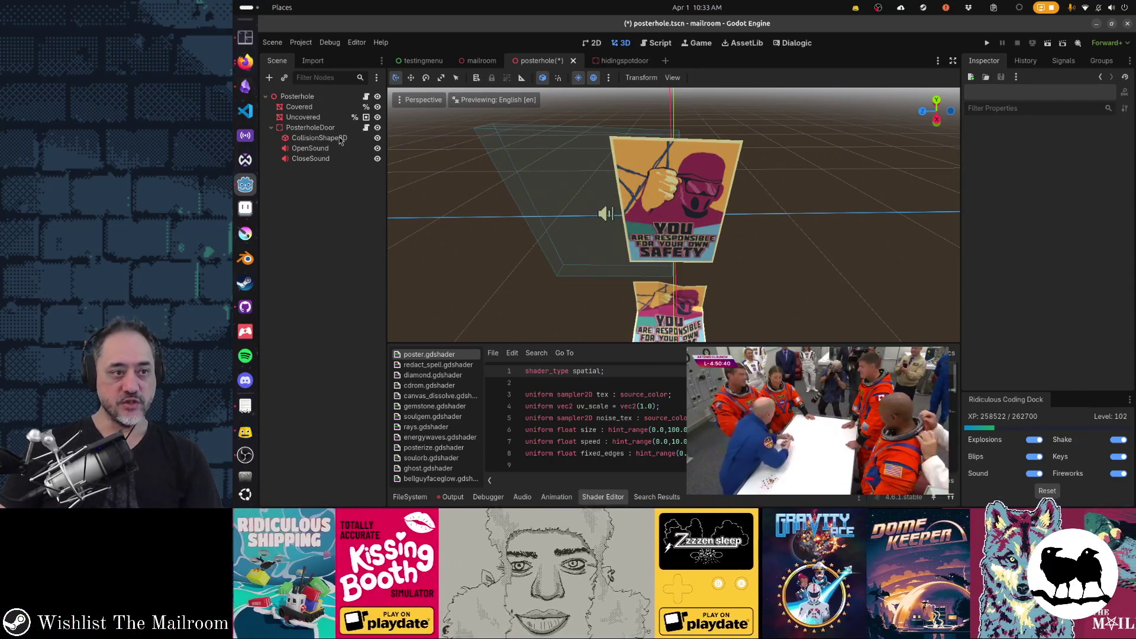
{"action": "left_click", "coordinate": [334, 140]}
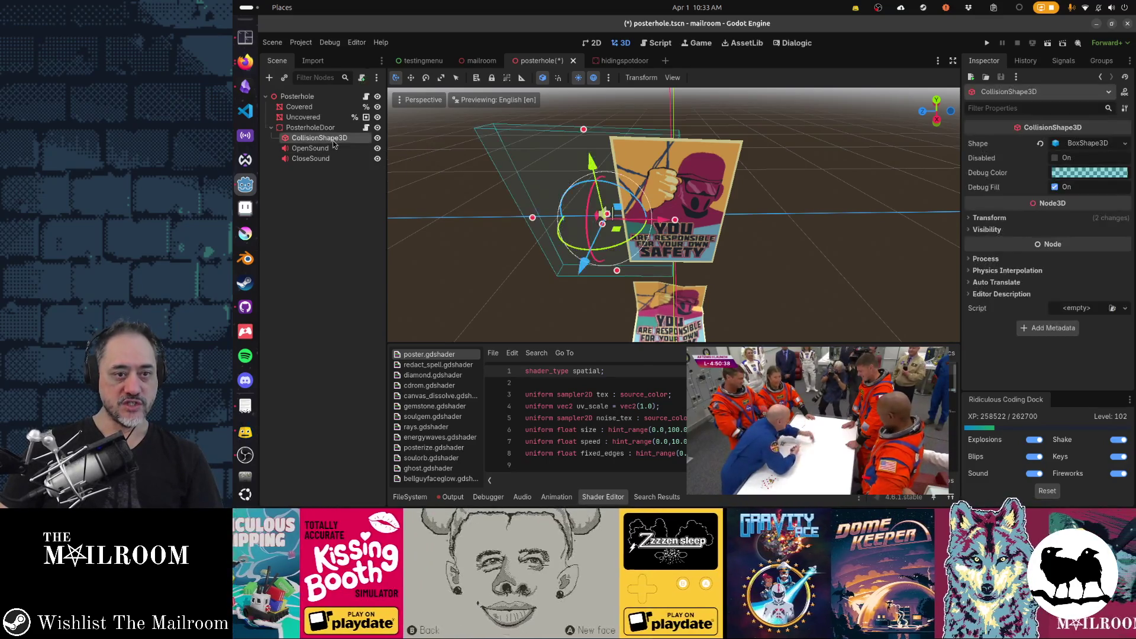
{"action": "left_click", "coordinate": [318, 129]}
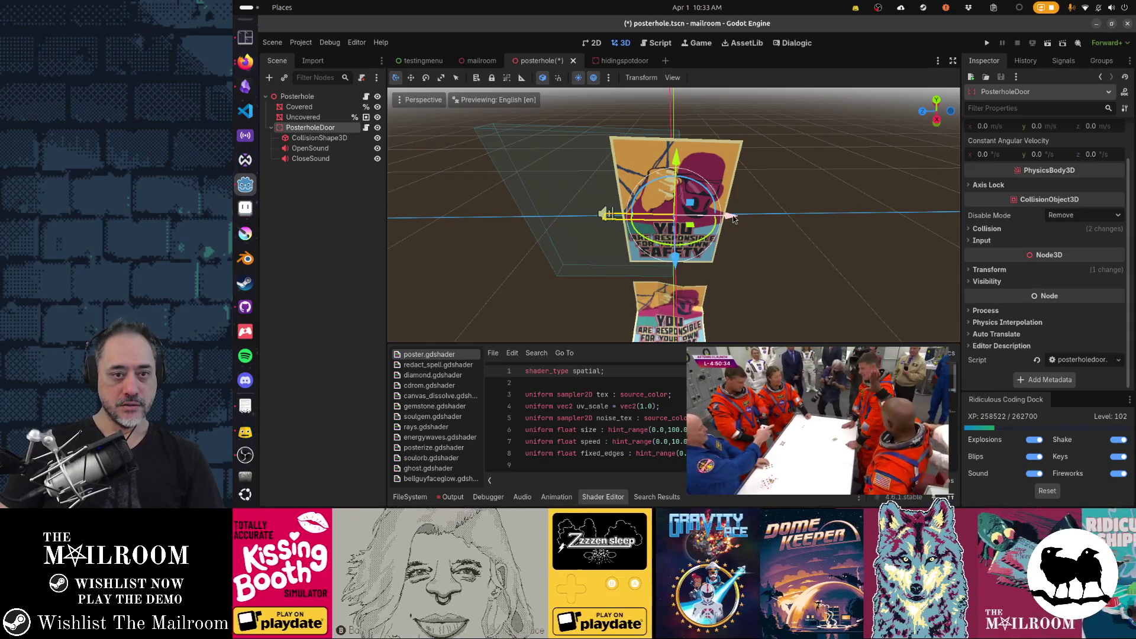
- Shift PosterholeDoor slightly sideways, save the posterhole scene and launch Blender
{"action": "left_click_drag", "start_coordinate": [733, 219], "coordinate": [753, 219]}
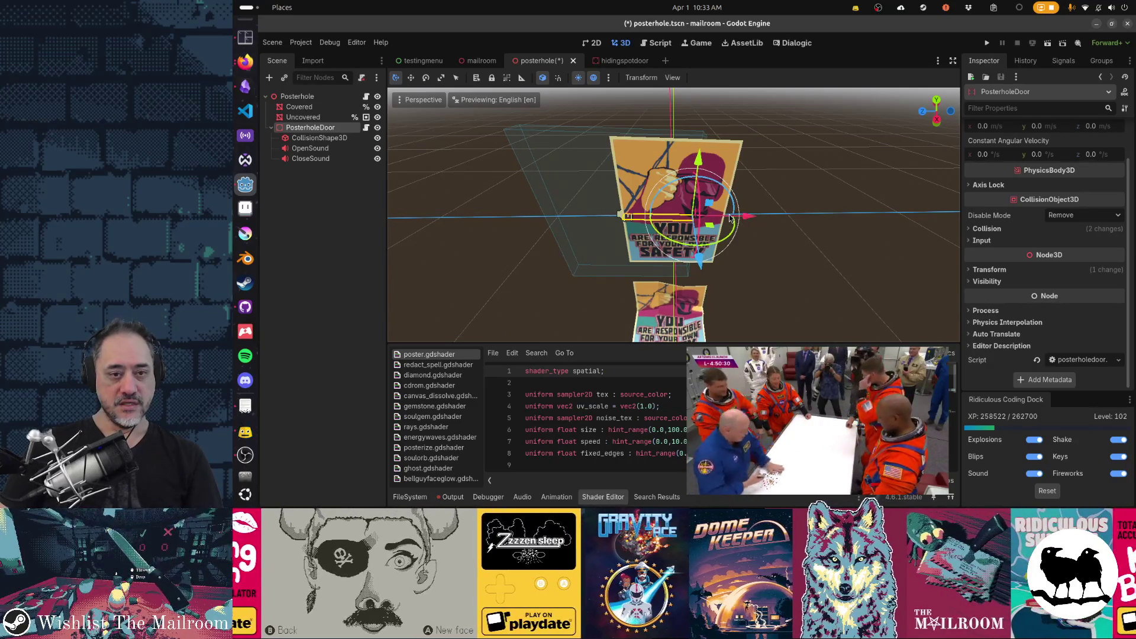
{"action": "key", "text": "alt+Tab"}
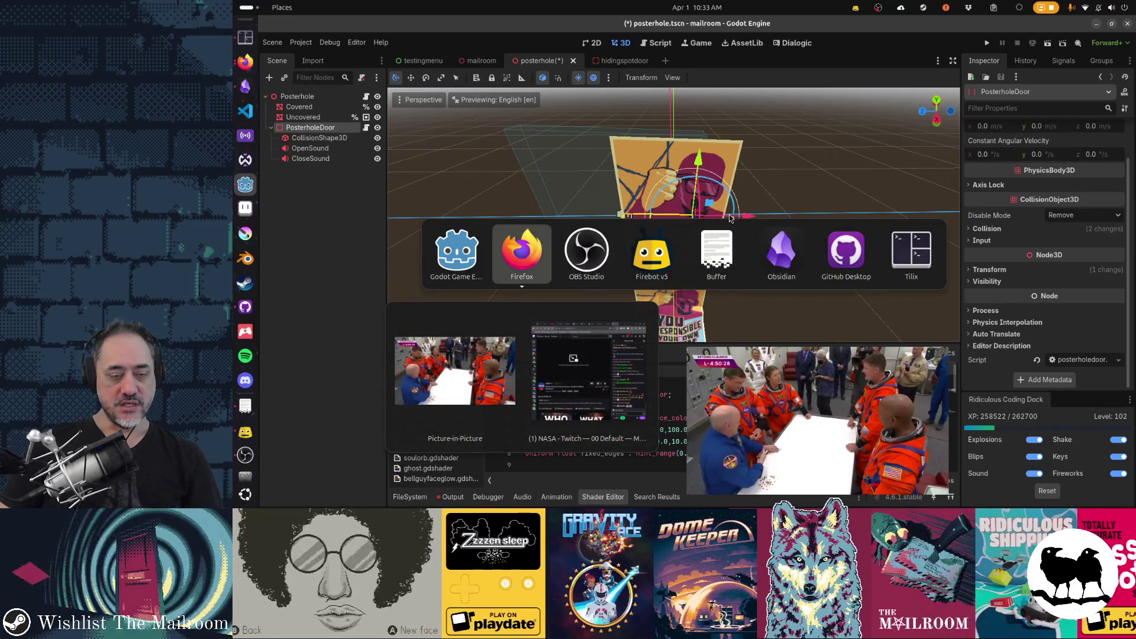
{"action": "key", "text": "Escape"}
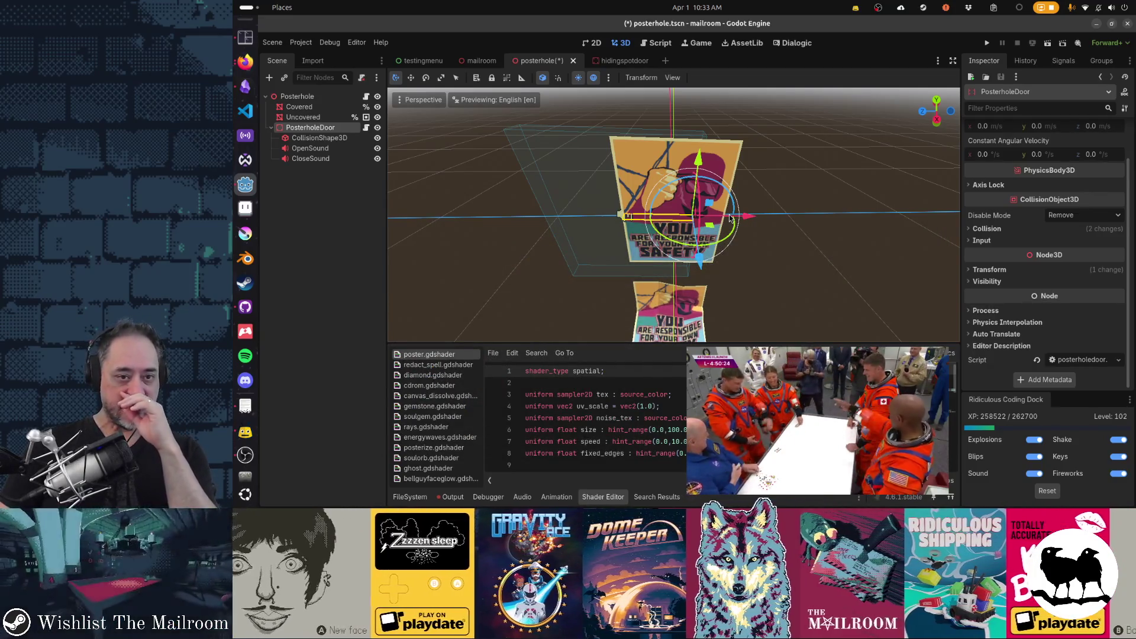
{"action": "key", "text": "alt+Tab"}
{"action": "key", "text": "Escape"}
{"action": "key", "text": "ctrl+s"}
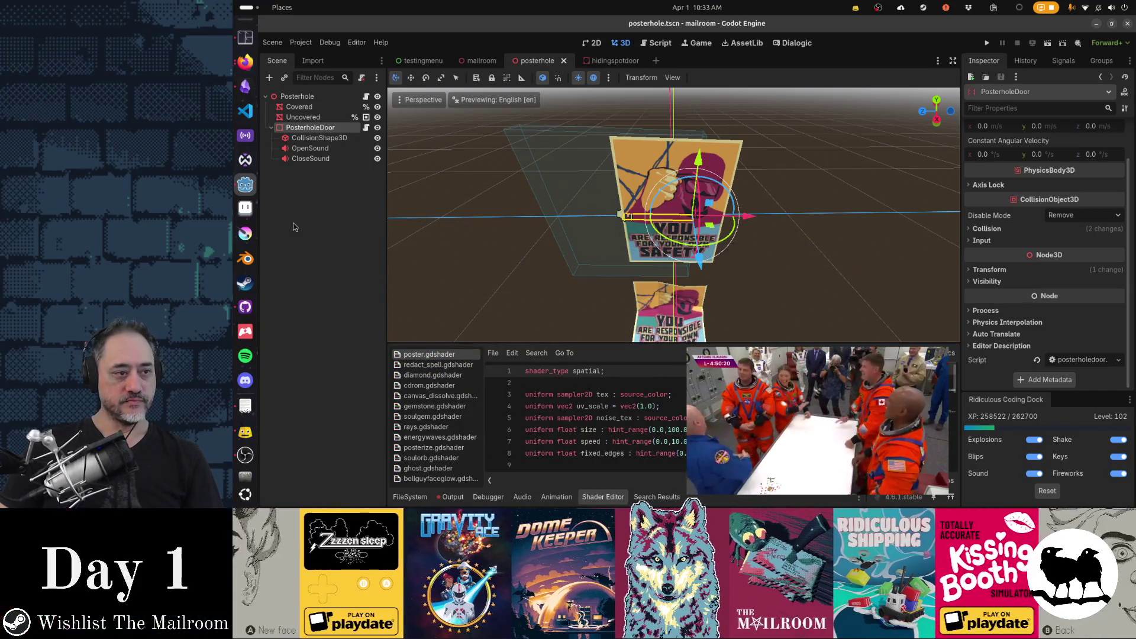
{"action": "left_click", "coordinate": [246, 259]}
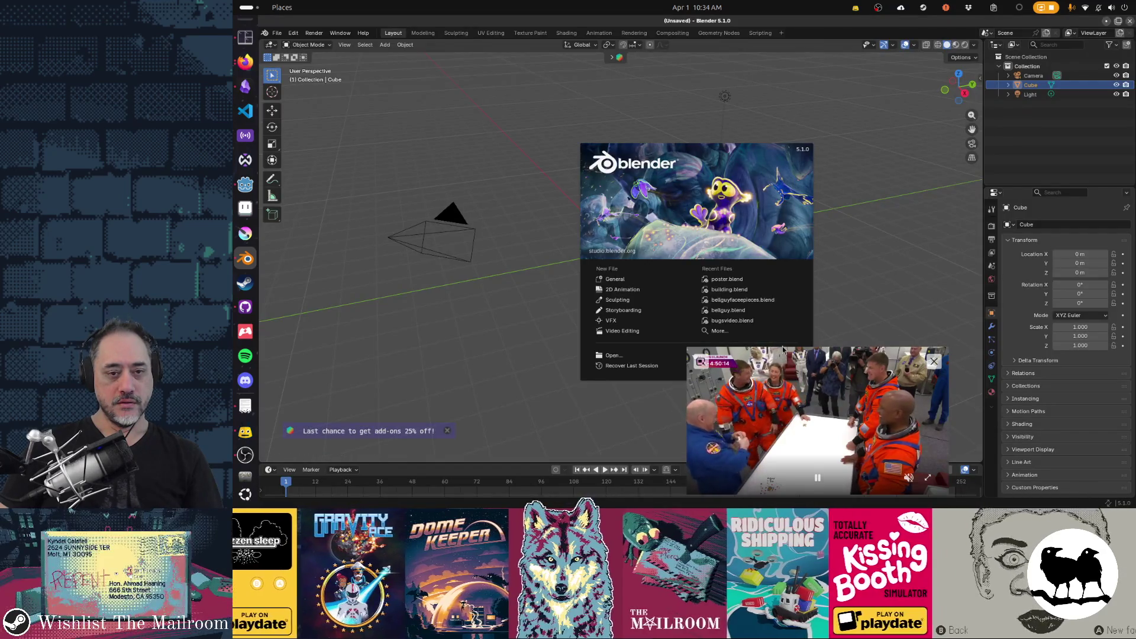
- Open building.blend, save it, and snap the 3D cursor to the octagonal hole's centre
{"action": "left_click", "coordinate": [793, 287]}
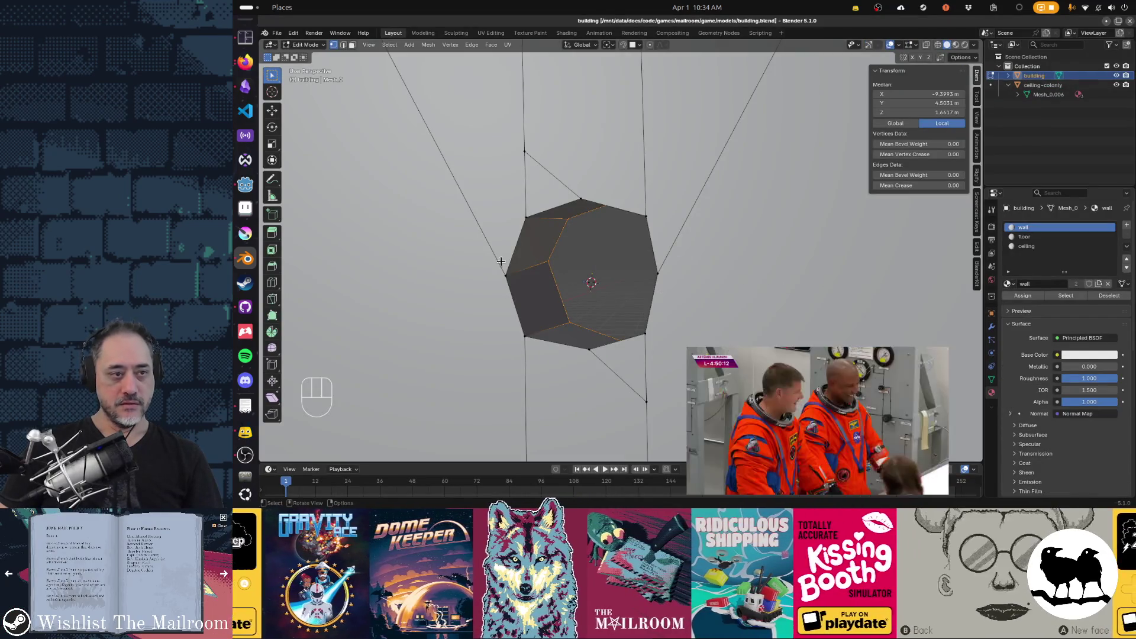
{"action": "left_click", "coordinate": [511, 264], "text": "alt"}
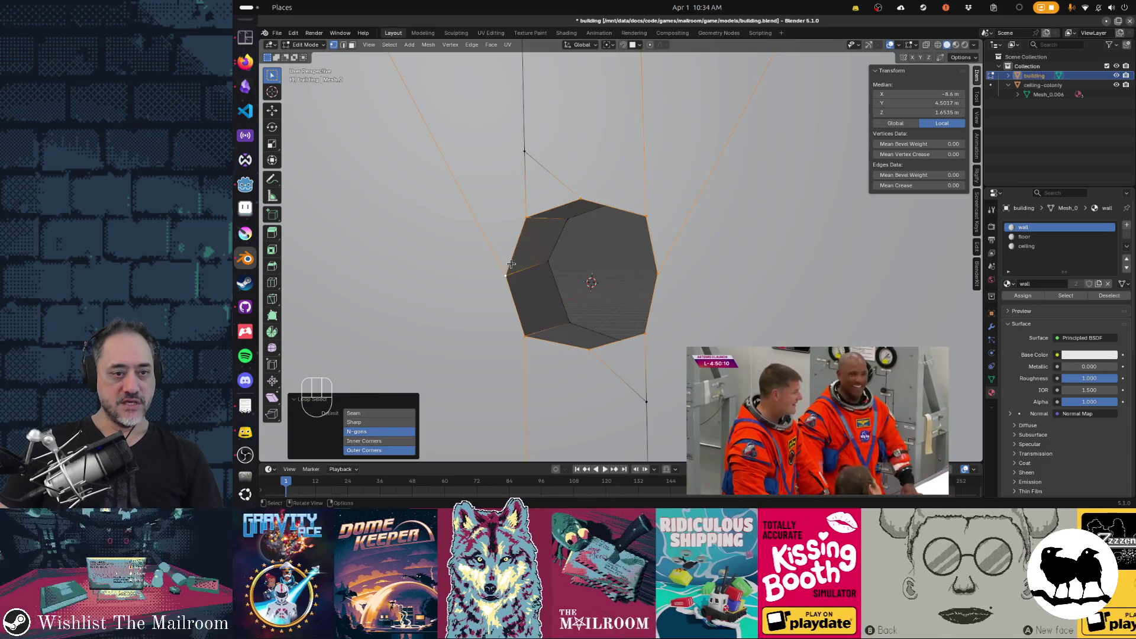
{"action": "key", "text": "ctrl+s"}
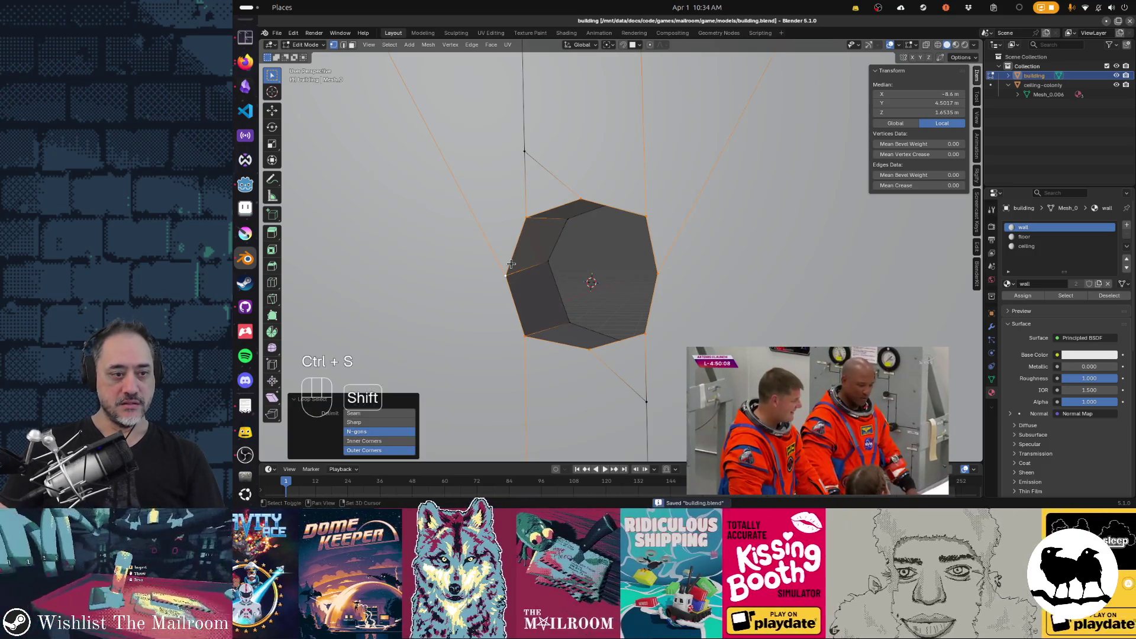
{"action": "key", "text": "shift+s"}
{"action": "left_click", "coordinate": [521, 319]}
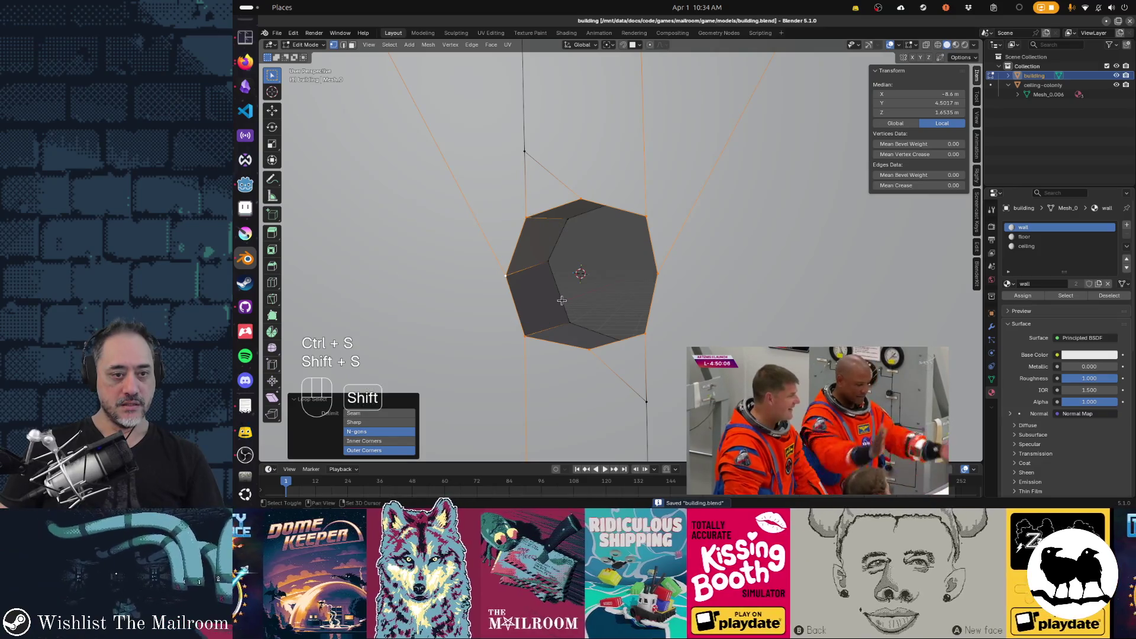
- Add a cube at the hole's centre and scale it down to fit the hole
{"action": "key", "text": "shift+a"}
{"action": "left_click", "coordinate": [604, 291]}
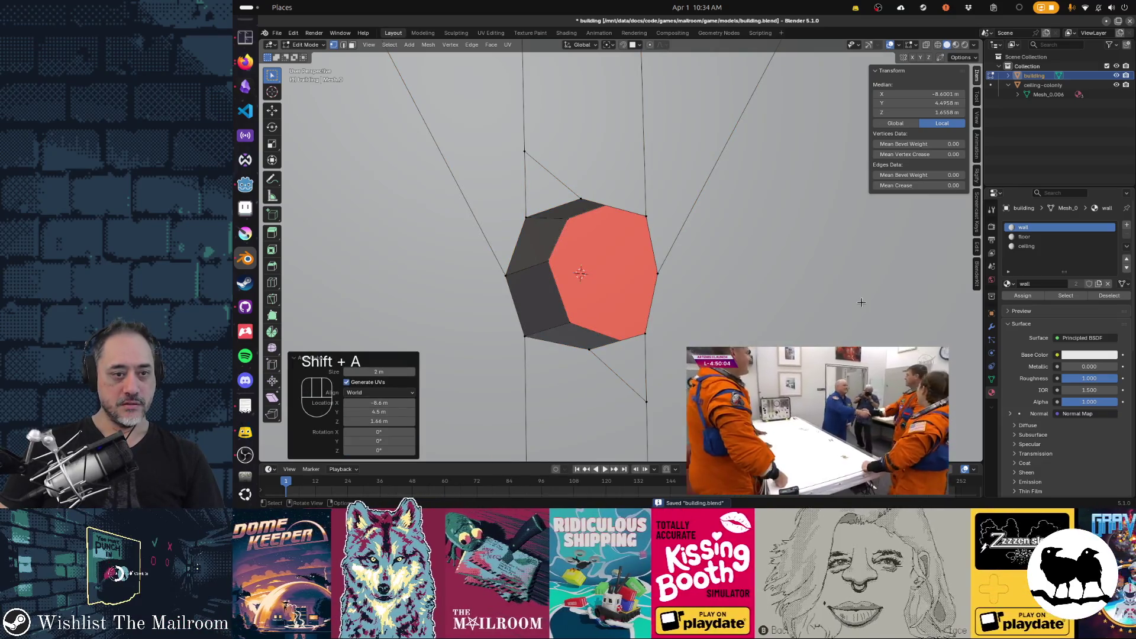
{"action": "key", "text": "KP_Decimal"}
{"action": "scroll", "coordinate": [861, 302], "scroll_direction": "down", "scroll_amount": 5}
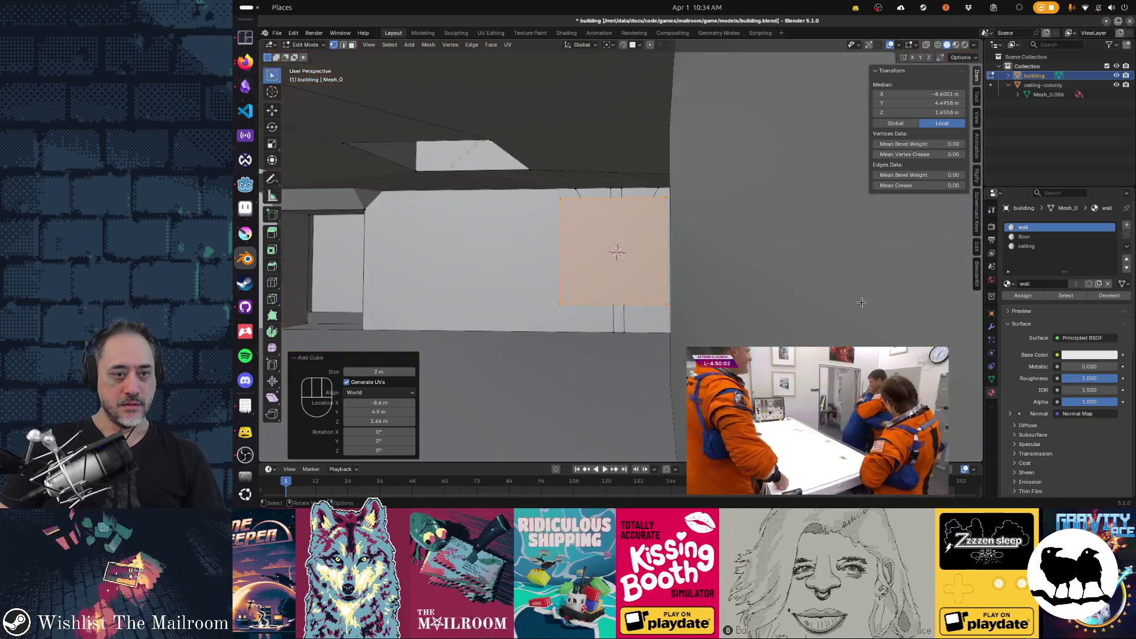
{"action": "key", "text": "s"}
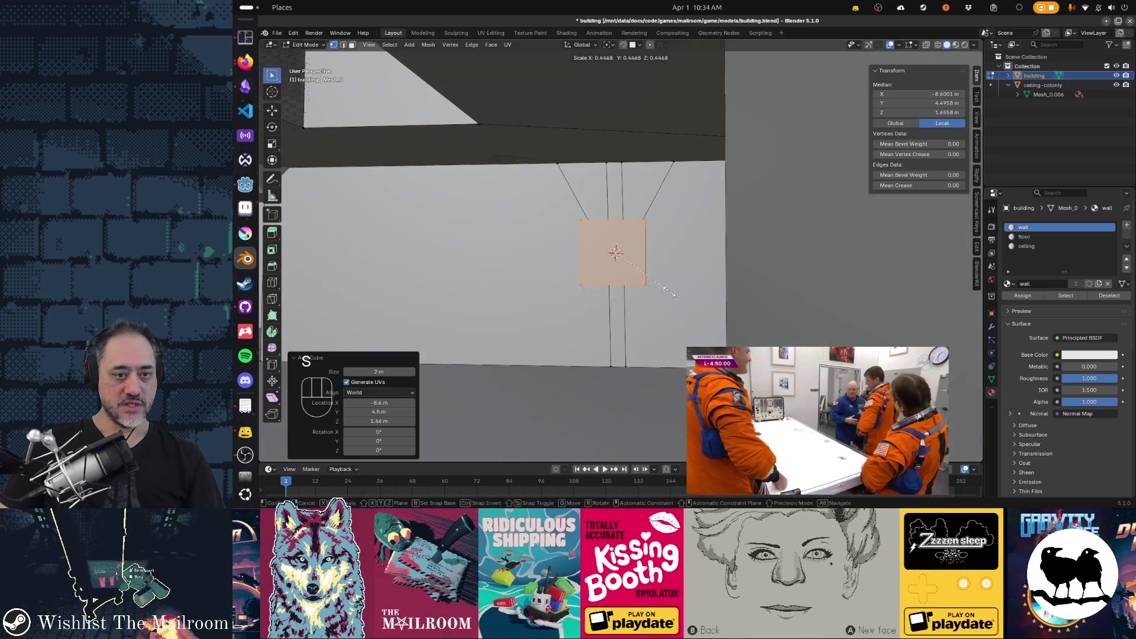
{"action": "left_click", "coordinate": [636, 262]}
{"action": "scroll", "coordinate": [638, 269], "scroll_direction": "up", "scroll_amount": 5}
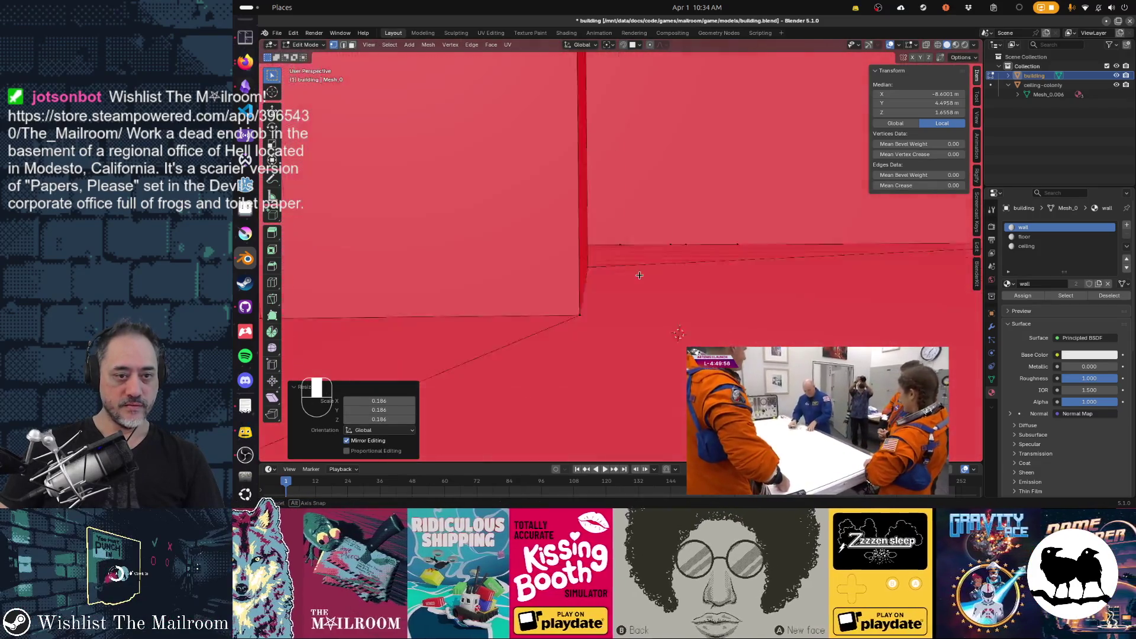
{"action": "scroll", "coordinate": [641, 276], "scroll_direction": "down", "scroll_amount": 6}
{"action": "scroll", "coordinate": [639, 278], "scroll_direction": "up", "scroll_amount": 3}
{"action": "scroll", "coordinate": [639, 293], "scroll_direction": "down", "scroll_amount": 3}
{"action": "left_click_drag", "start_coordinate": [639, 293], "coordinate": [630, 290]}
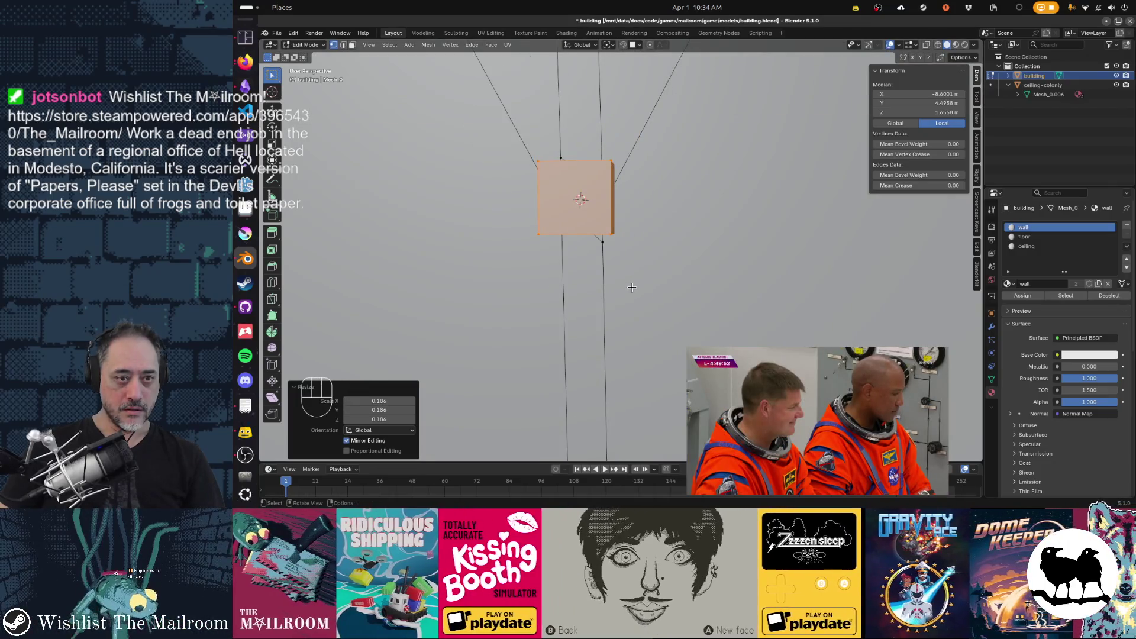
- Separate the cube, read its roughly 0.37 m size, then delete it
{"action": "key", "text": "p"}
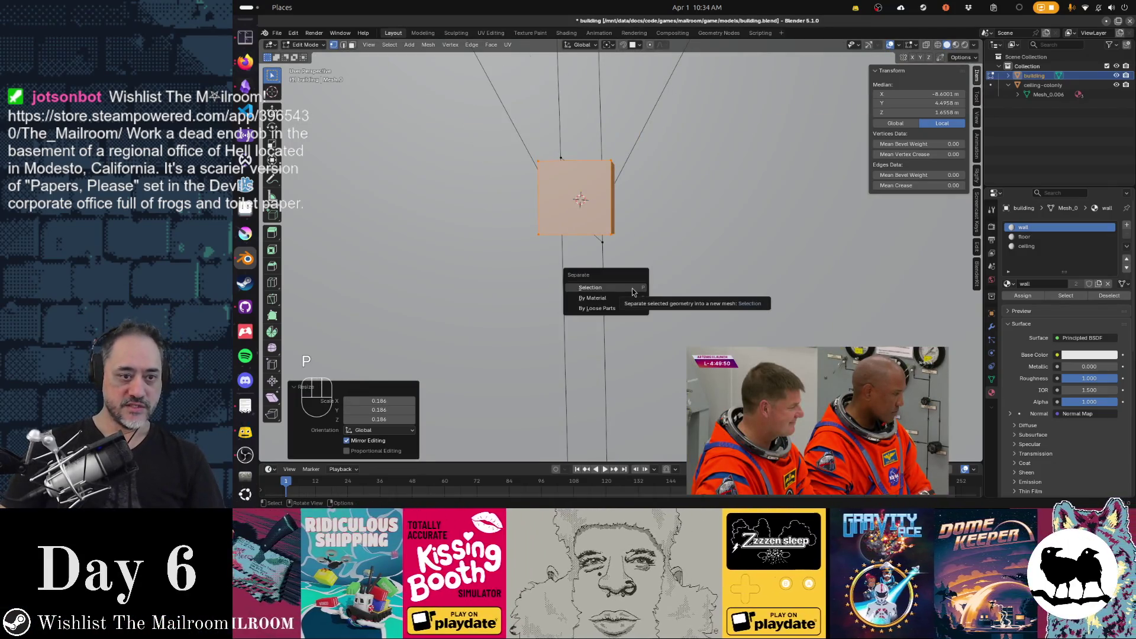
{"action": "left_click", "coordinate": [632, 287]}
{"action": "key", "text": "n"}
{"action": "key", "text": "n"}
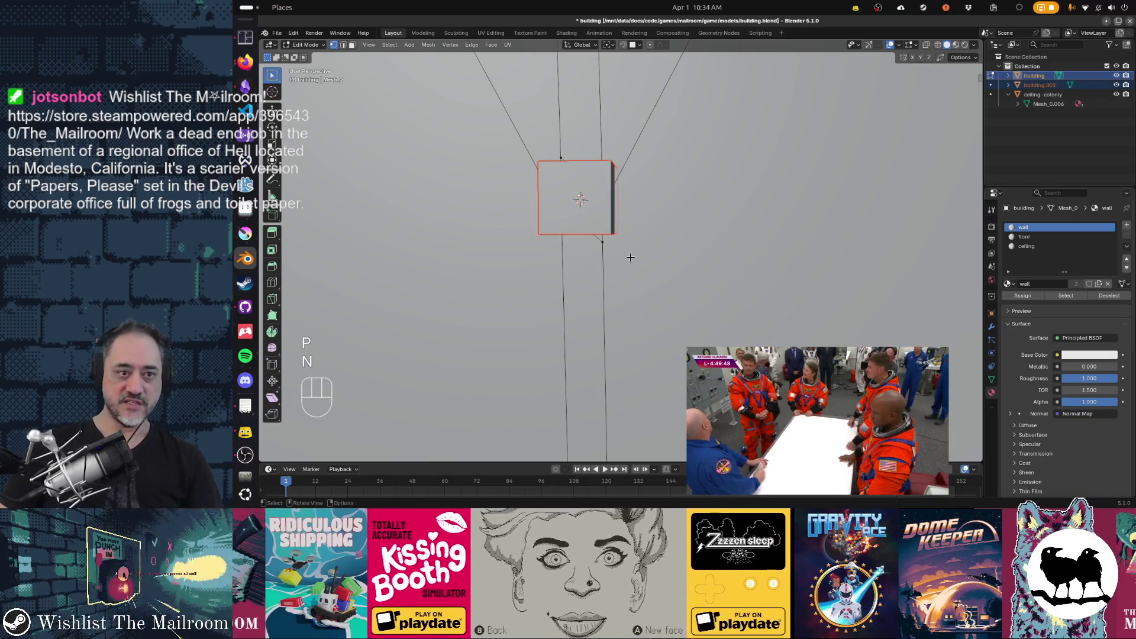
{"action": "left_click", "coordinate": [578, 210]}
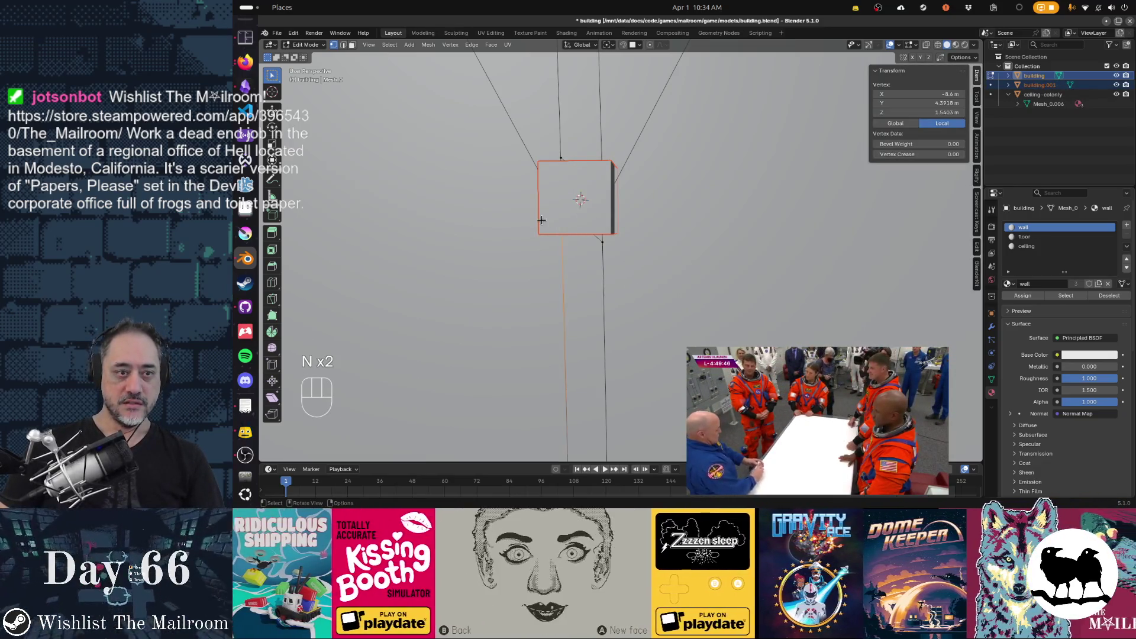
{"action": "key", "text": "Tab"}
{"action": "left_click", "coordinate": [548, 221]}
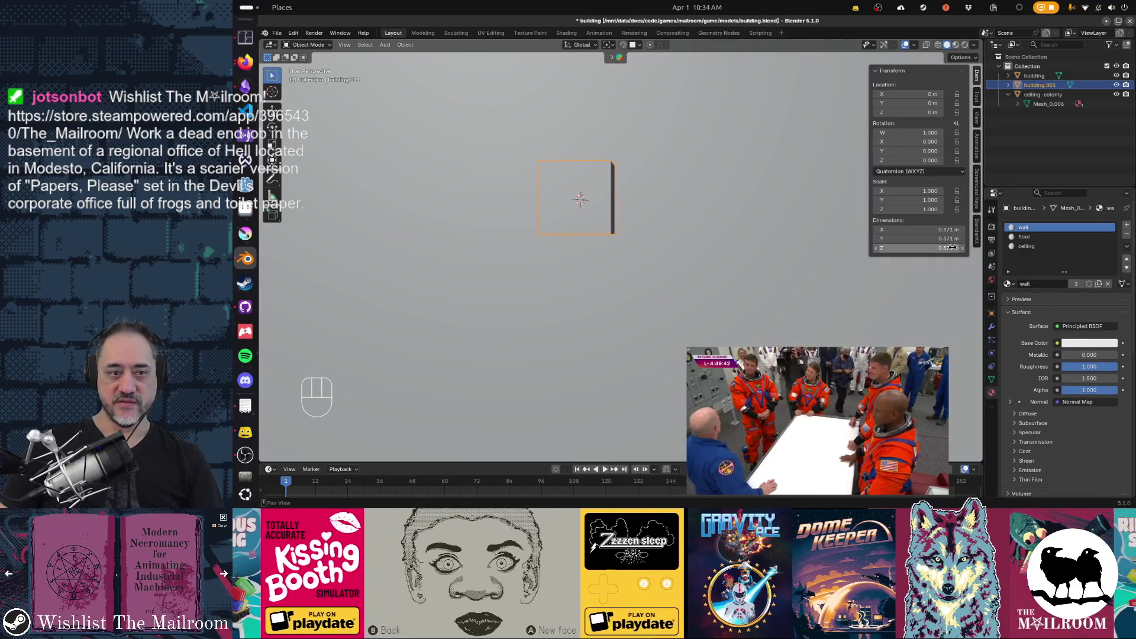
{"action": "key", "text": "Delete"}
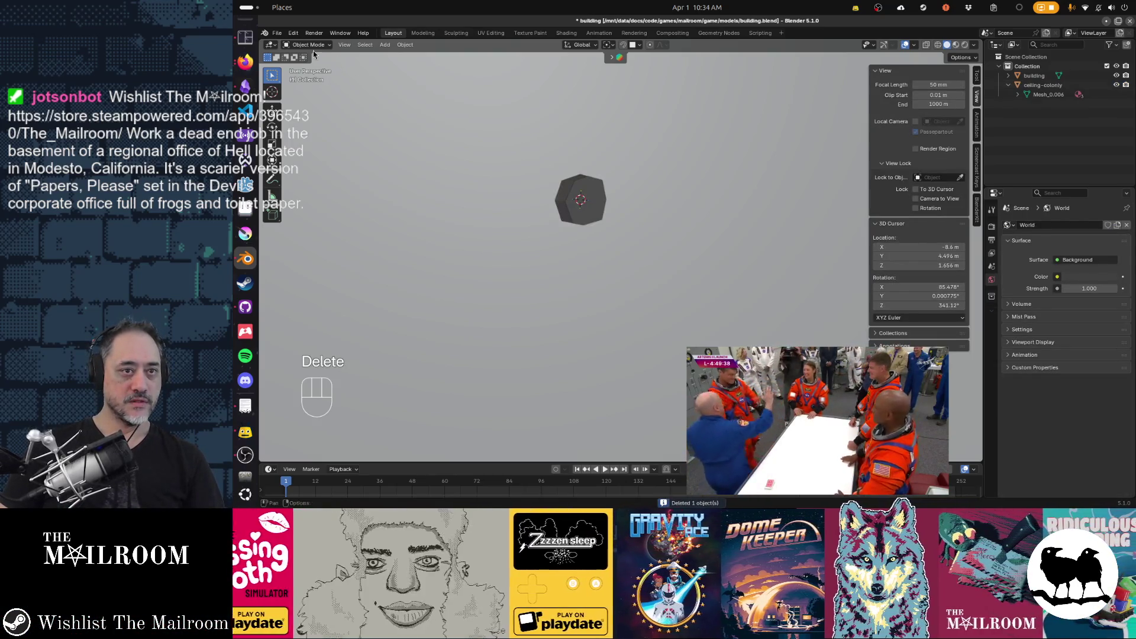
{"action": "left_click", "coordinate": [276, 33]}
- Start a new General scene, discarding changes, and delete the camera and light
{"action": "mouse_move", "coordinate": [343, 46]}
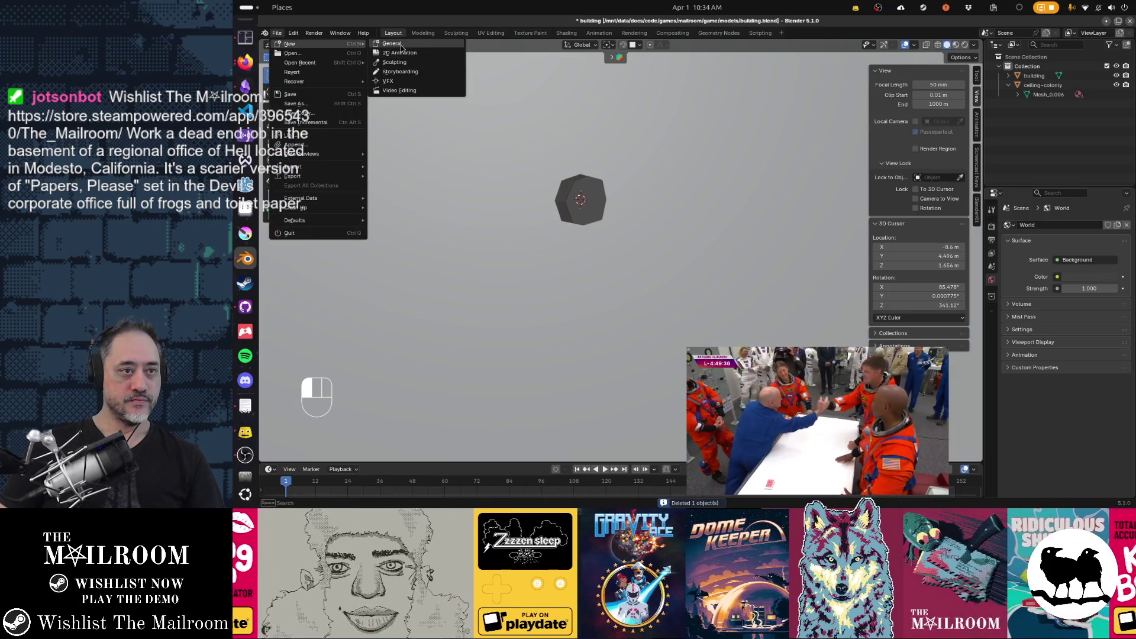
{"action": "left_click", "coordinate": [462, 75]}
{"action": "left_click", "coordinate": [648, 274]}
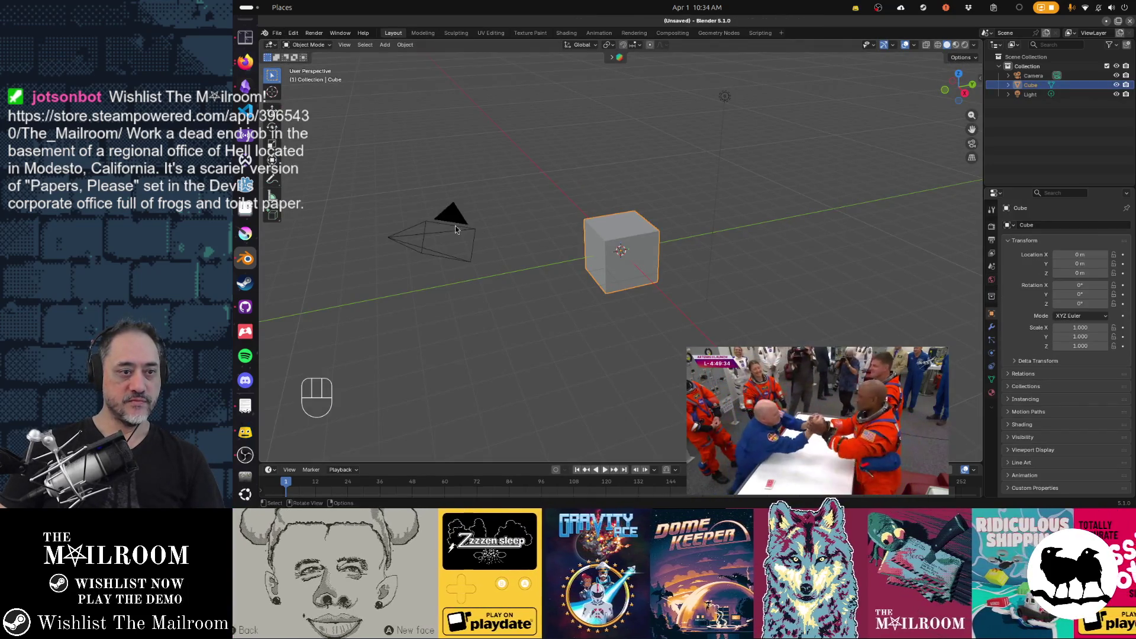
{"action": "left_click", "coordinate": [453, 229]}
{"action": "key", "text": "Delete"}
{"action": "left_click", "coordinate": [725, 97]}
{"action": "key", "text": "Delete"}
- Set the cube's dimensions to 0.37 × 0.1 × 0.37 m
{"action": "left_click", "coordinate": [627, 242]}
{"action": "key", "text": "n"}
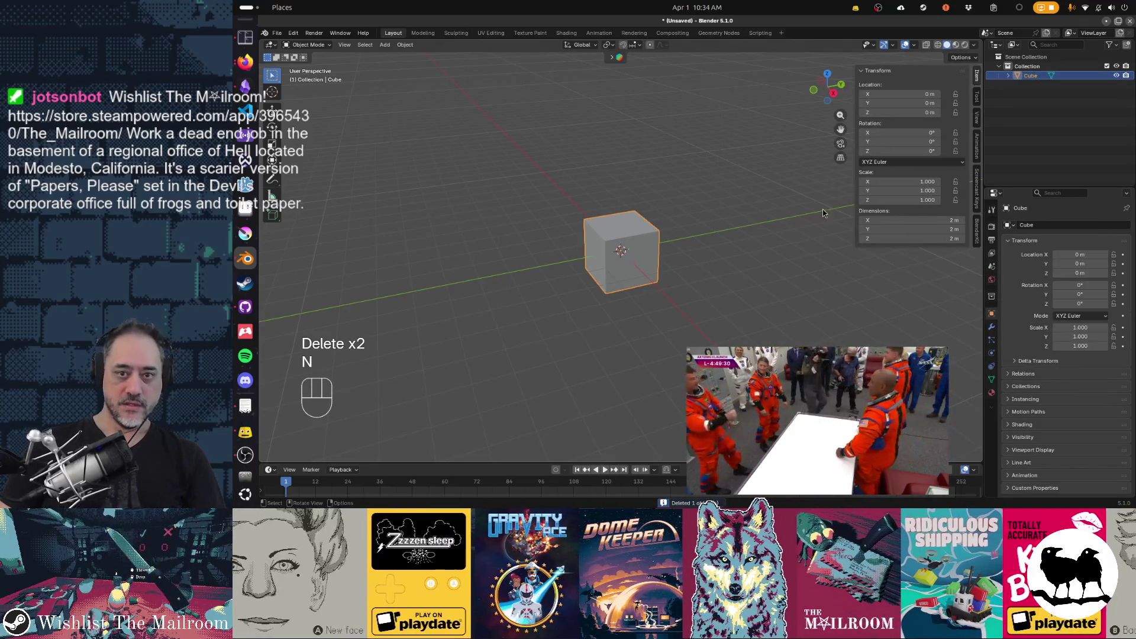
{"action": "left_click", "coordinate": [929, 220]}
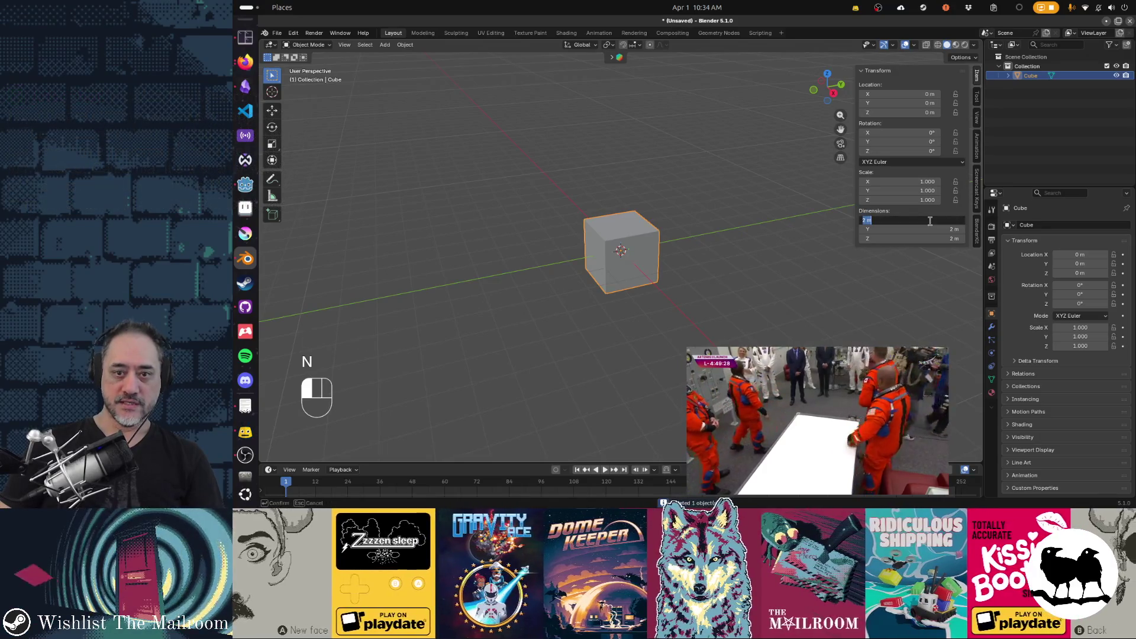
{"action": "type", "text": ".37"}
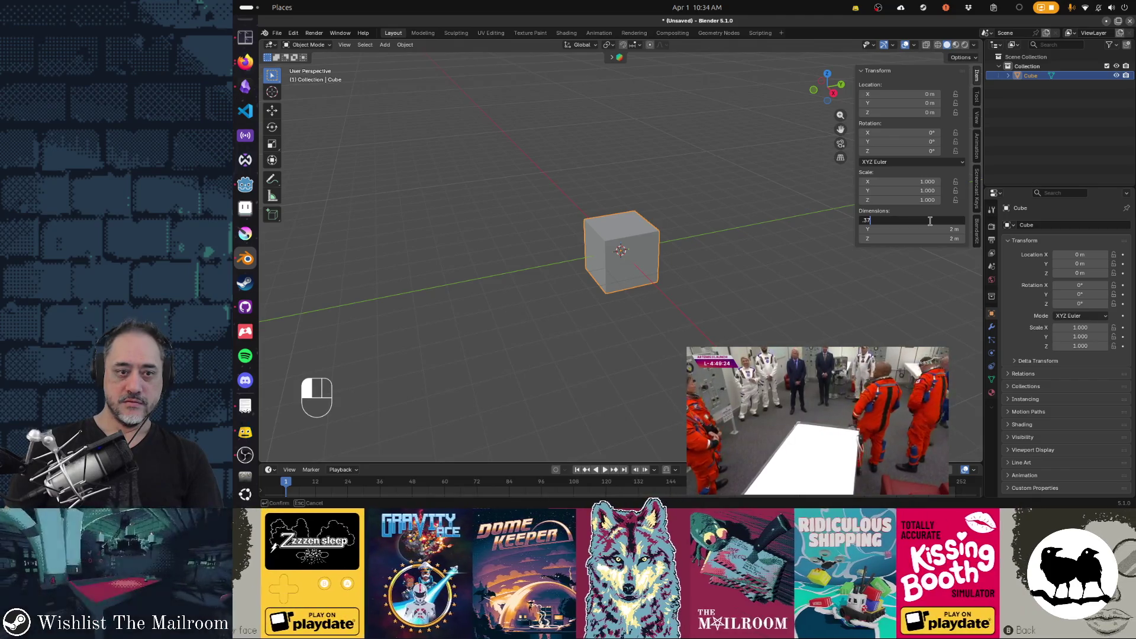
{"action": "key", "text": "Tab"}
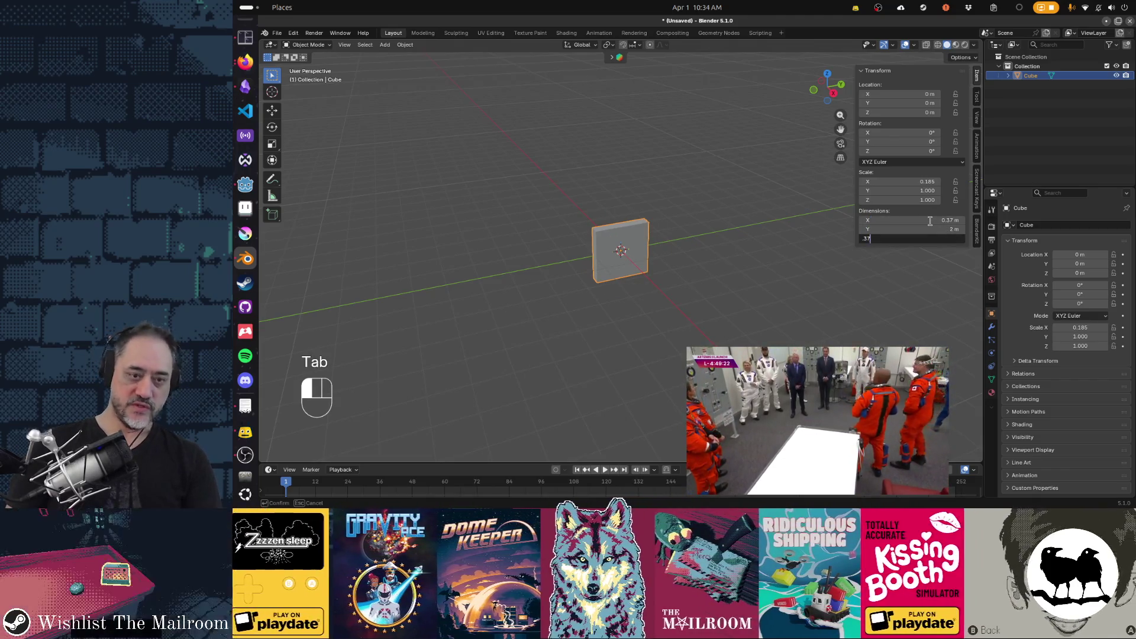
{"action": "type", "text": "7"}
{"action": "key", "text": "shift+Tab"}
{"action": "type", "text": ".1"}
{"action": "key", "text": "Return"}
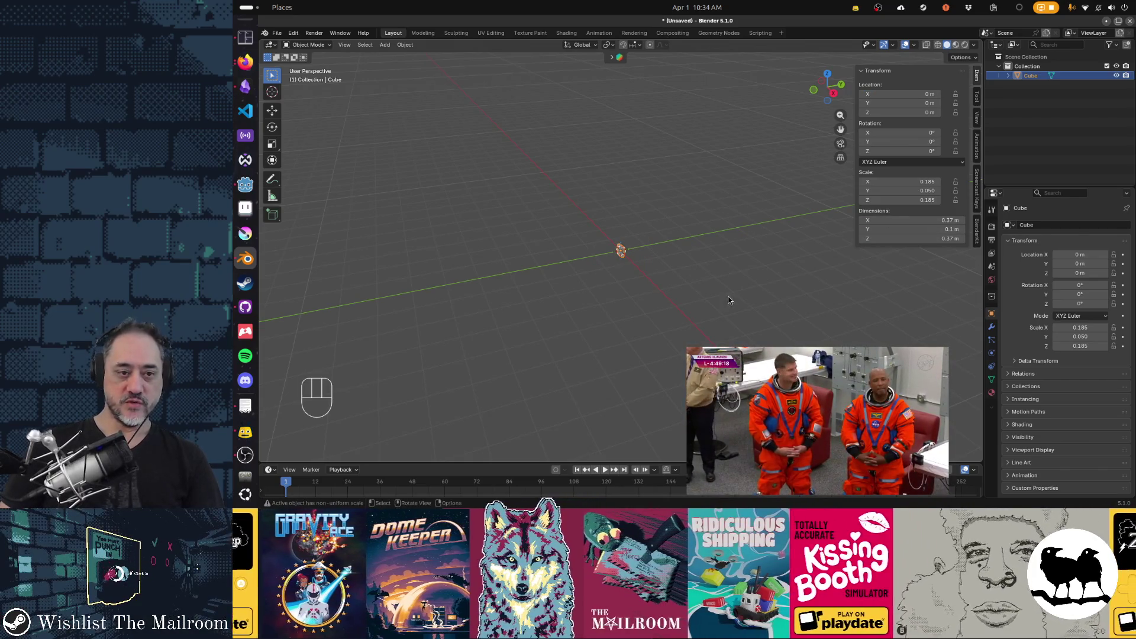
- Apply the cube's scale and orbit to view the thin block
{"action": "key", "text": "ctrl+a"}
{"action": "left_click", "coordinate": [639, 332]}
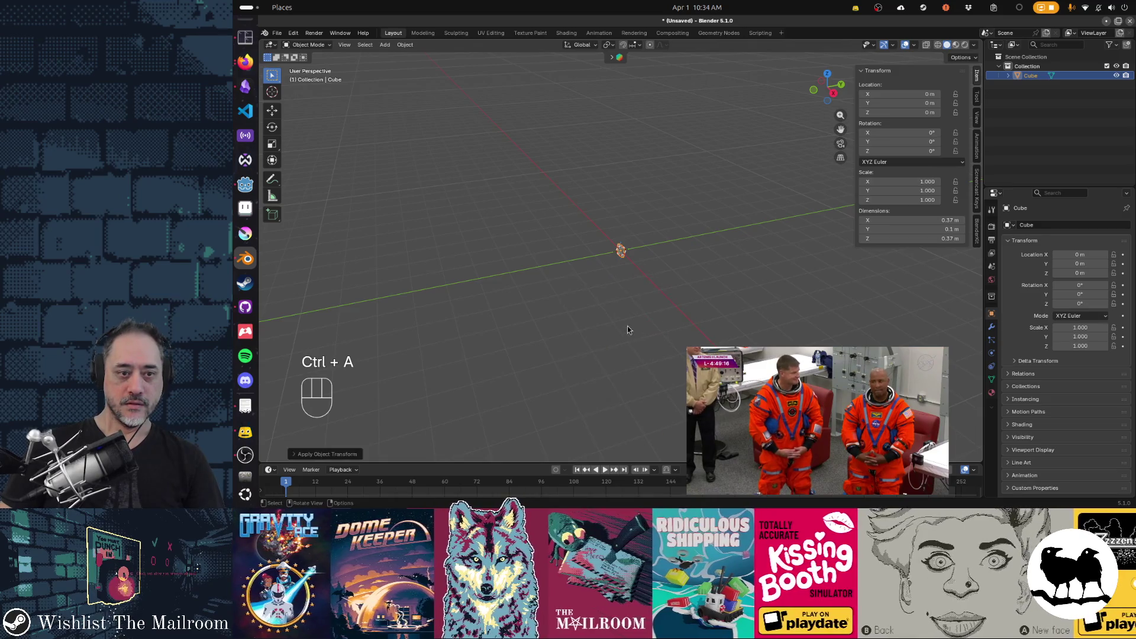
{"action": "scroll", "coordinate": [627, 329], "scroll_direction": "up", "scroll_amount": 6}
{"action": "left_click_drag", "start_coordinate": [627, 329], "coordinate": [704, 291]}
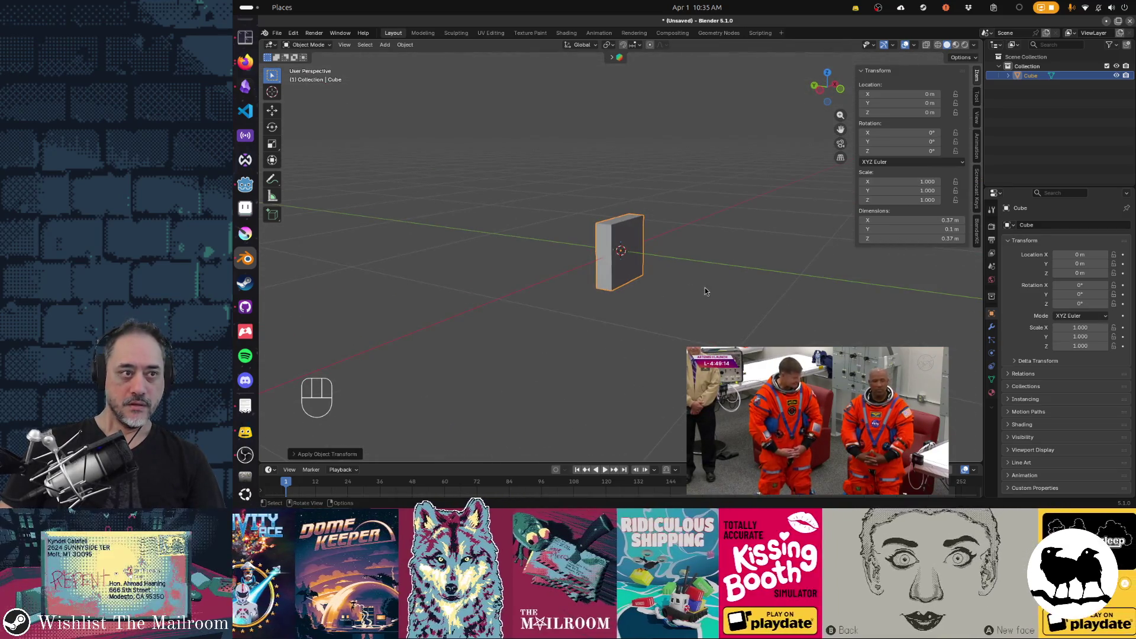
- Save the block as posterholedoor.blend in the models folder and switch to Godot
{"action": "key", "text": "ctrl+s"}
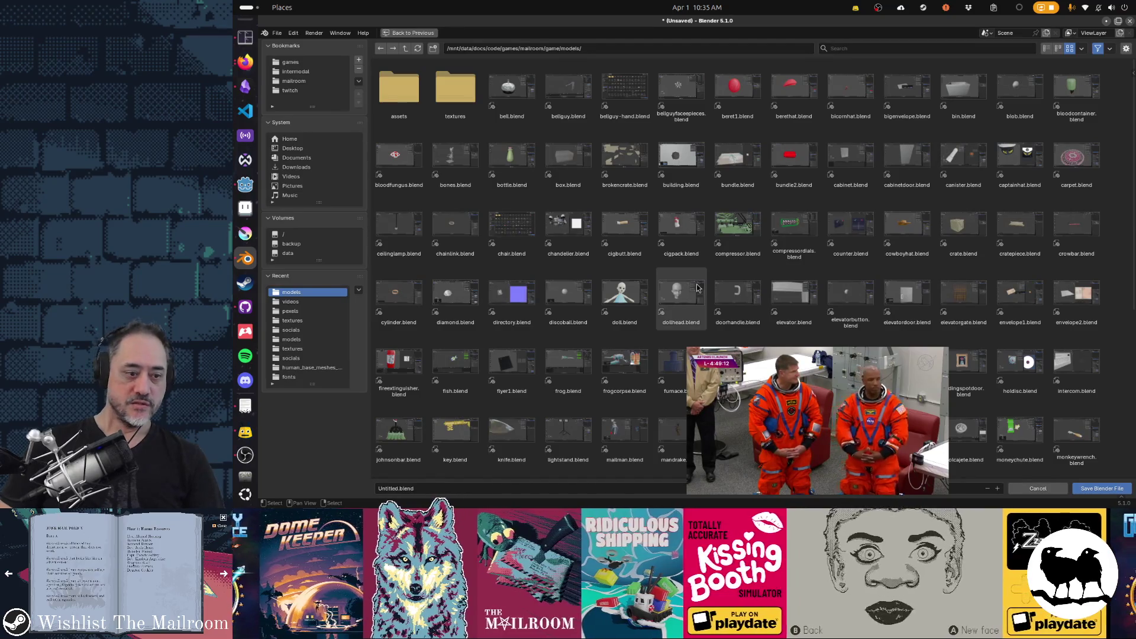
{"action": "left_click", "coordinate": [617, 488]}
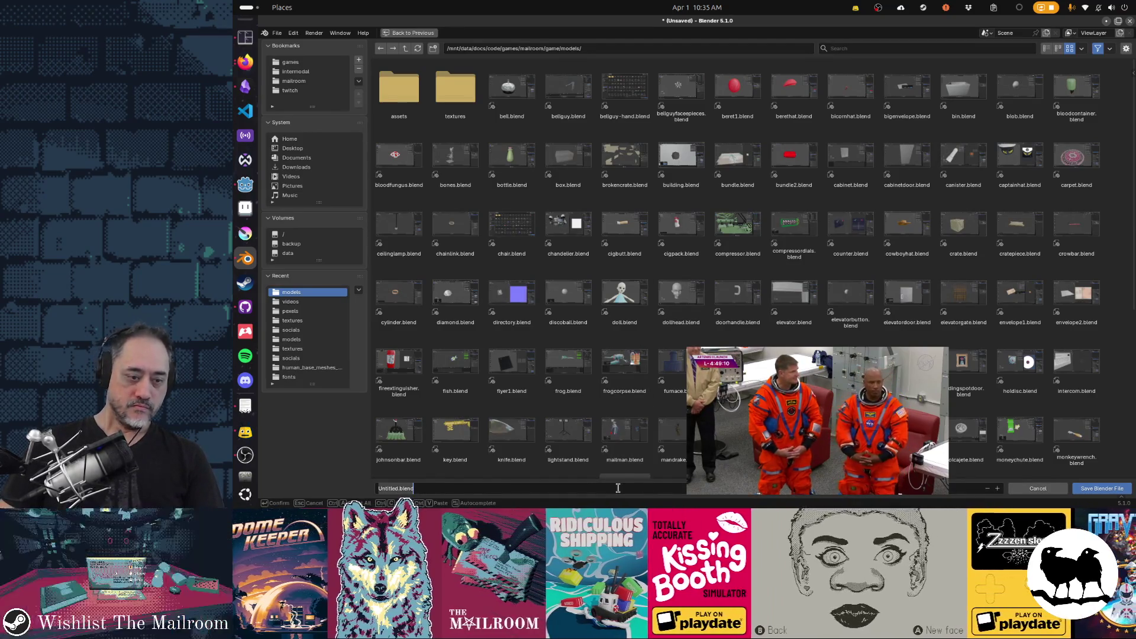
{"action": "type", "text": "posterhold"}
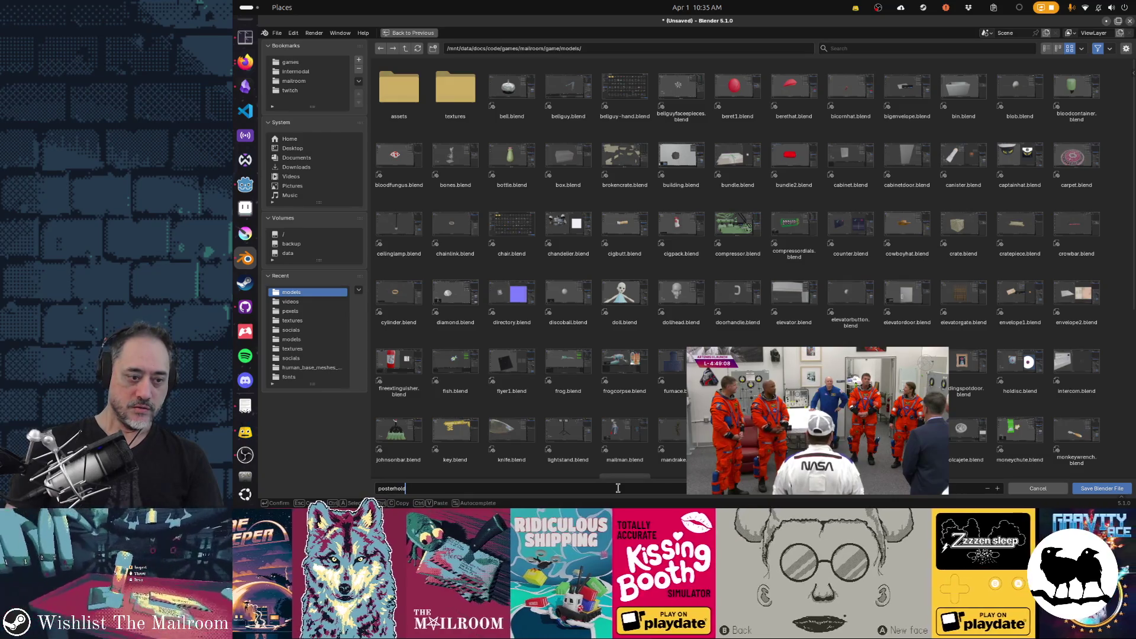
{"action": "type", "text": "edoor.blend"}
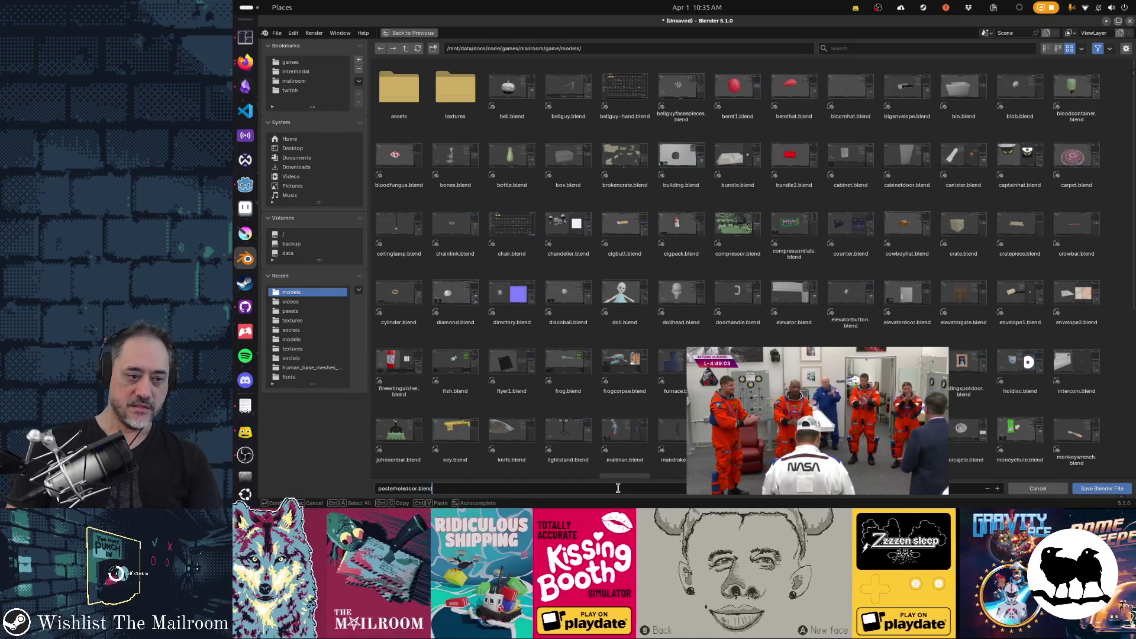
{"action": "key", "text": "Return"}
{"action": "key", "text": "super+Tab"}
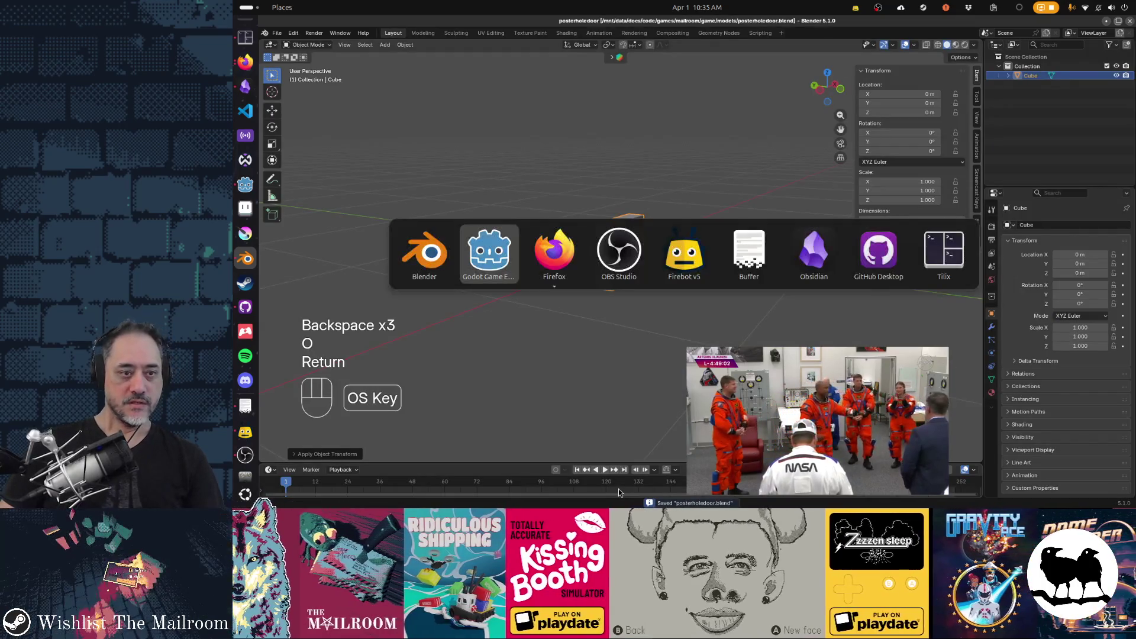
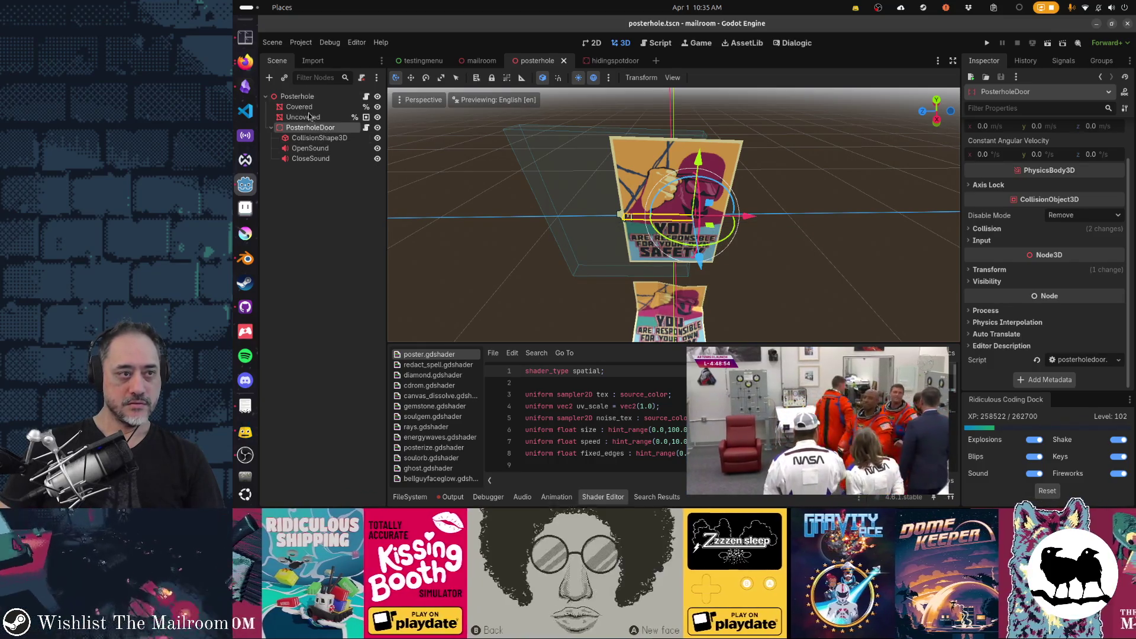
- Instantiate the posterholedoor scene as a child of PosterholeDoor
{"action": "left_click", "coordinate": [284, 77]}
{"action": "type", "text": "posterholddoor"}
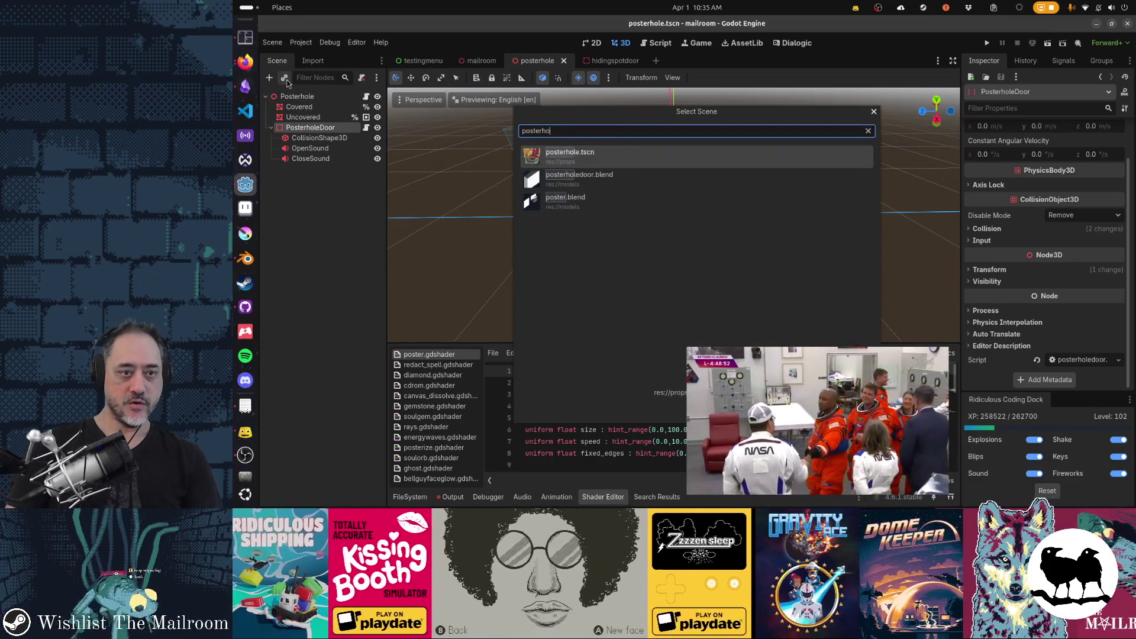
{"action": "key", "text": "BackSpace"}
{"action": "key", "text": "BackSpace"}
{"action": "key", "text": "BackSpace"}
{"action": "type", "text": "edoor"}
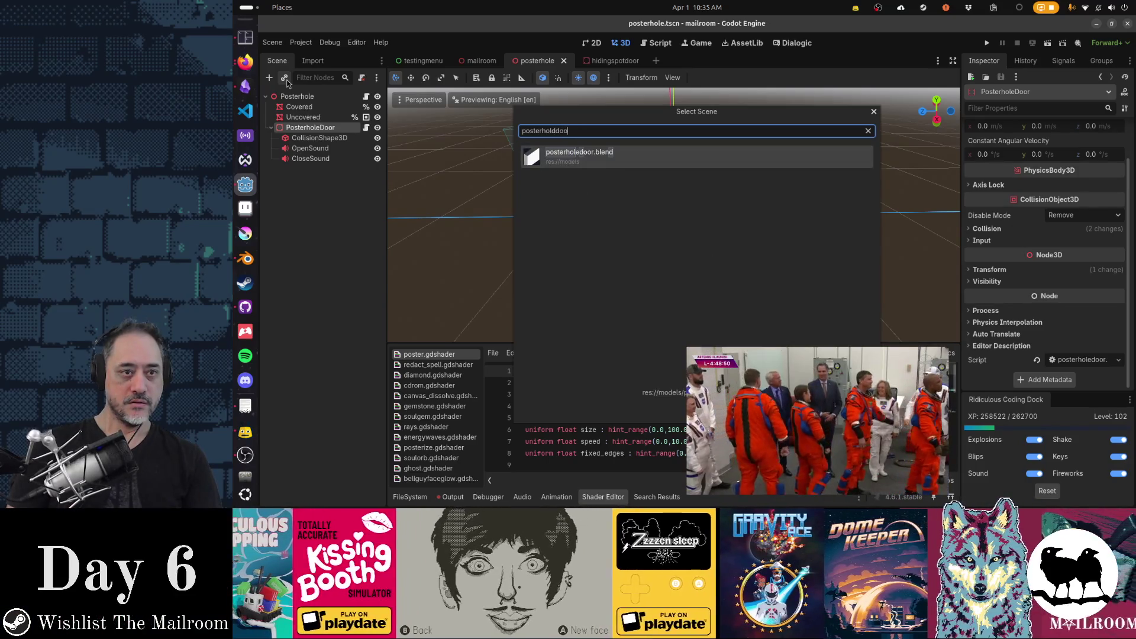
{"action": "key", "text": "Return"}
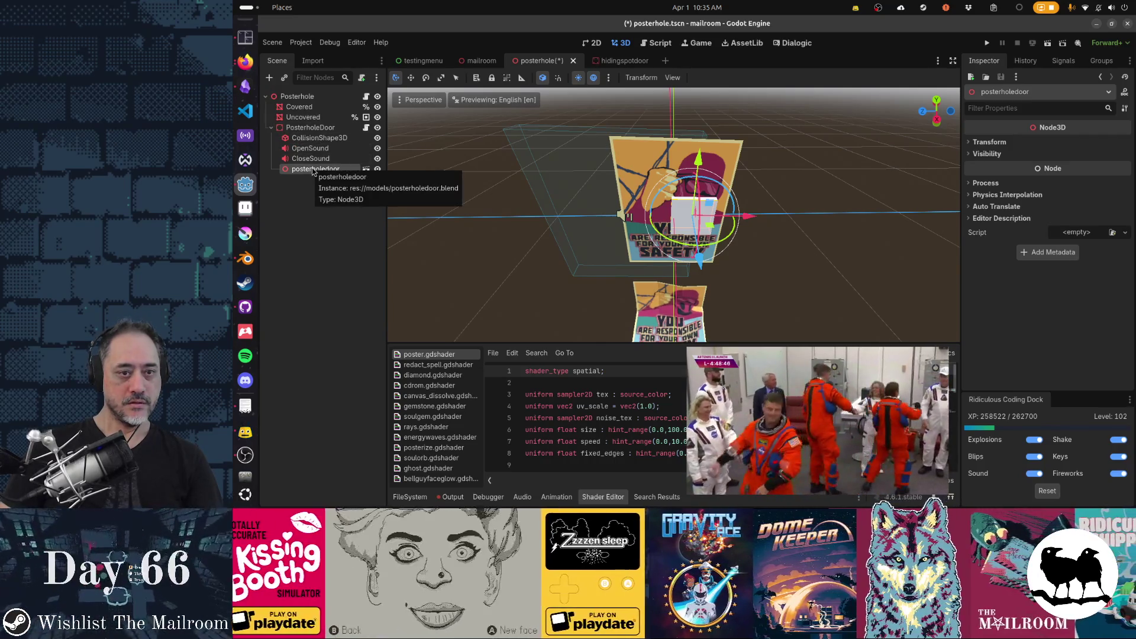
- Reset the OpenSound and CloseSound positions to 0, 0, 0
{"action": "left_click", "coordinate": [299, 129]}
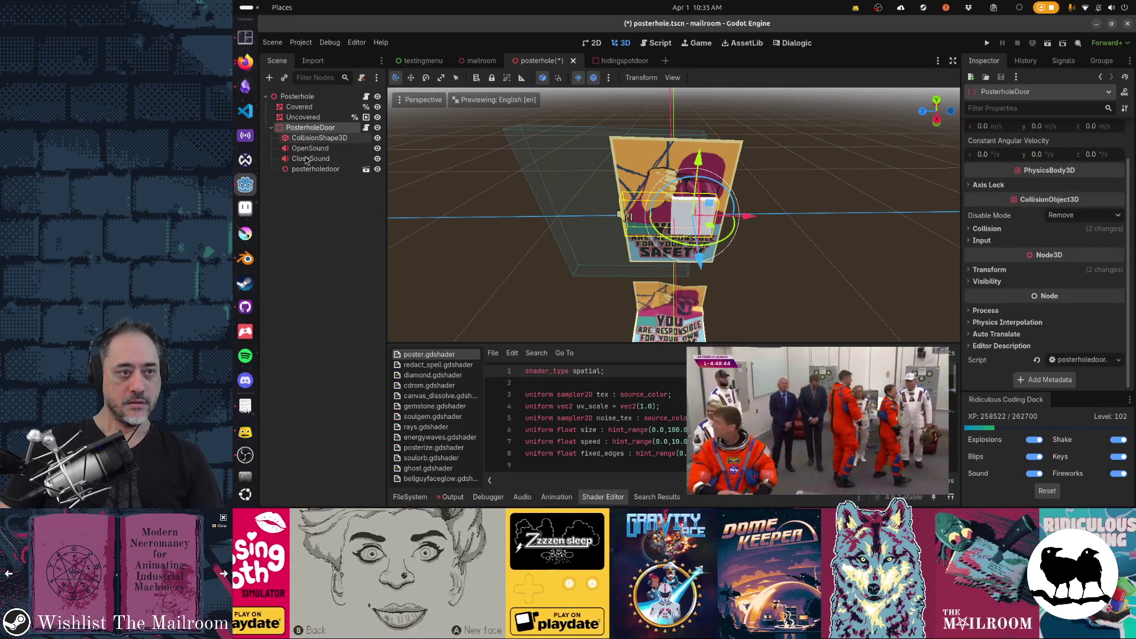
{"action": "left_click", "coordinate": [308, 170]}
{"action": "left_click", "coordinate": [307, 160]}
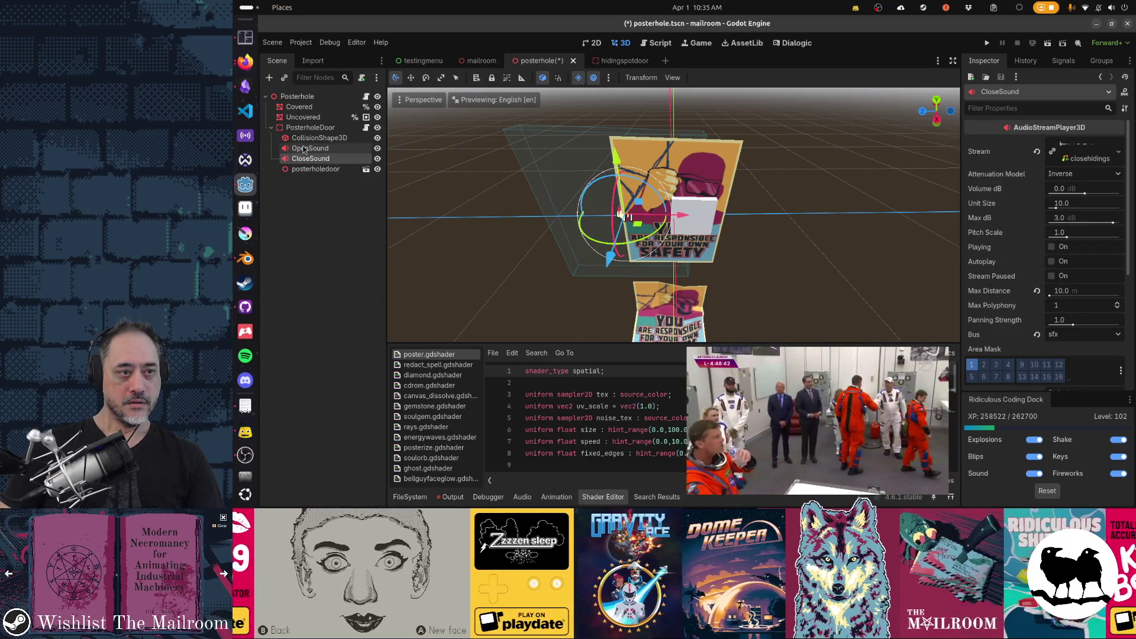
{"action": "left_click", "coordinate": [304, 150], "text": "ctrl"}
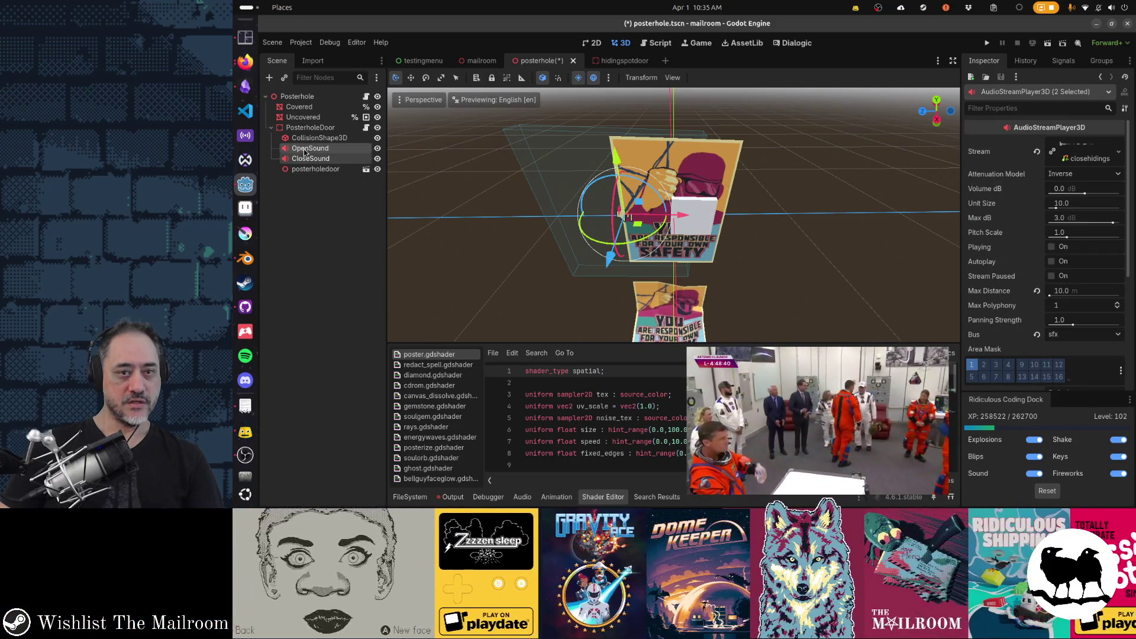
{"action": "scroll", "coordinate": [1056, 275], "scroll_direction": "down", "scroll_amount": 5}
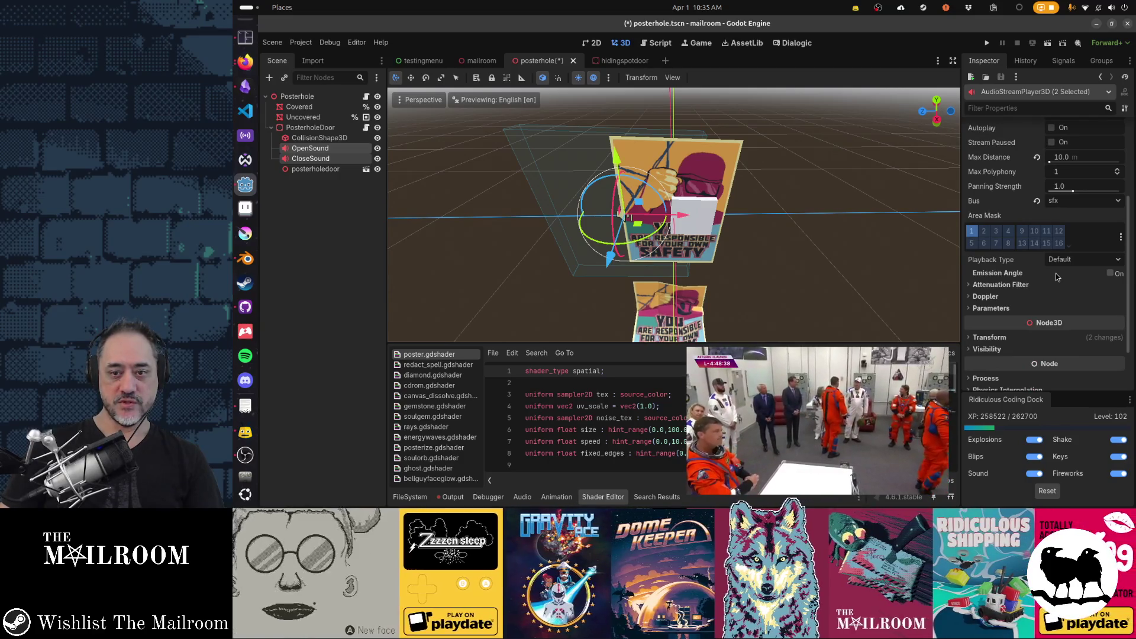
{"action": "scroll", "coordinate": [1056, 277], "scroll_direction": "down", "scroll_amount": 2}
{"action": "left_click", "coordinate": [1028, 275]}
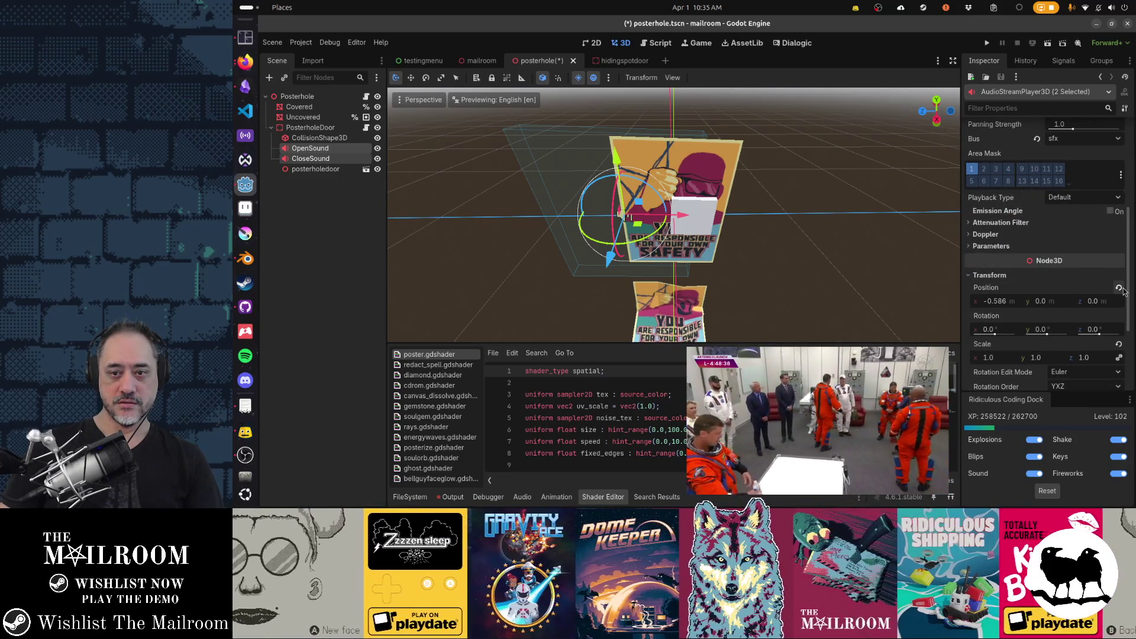
{"action": "left_click", "coordinate": [1119, 288]}
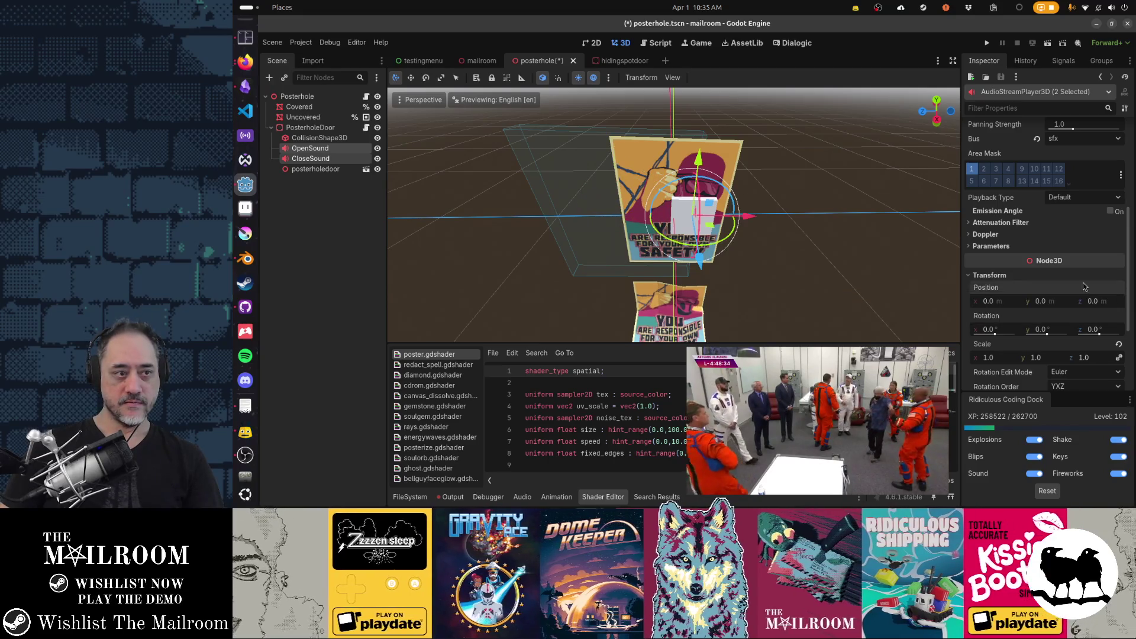
{"action": "left_click", "coordinate": [319, 138]}
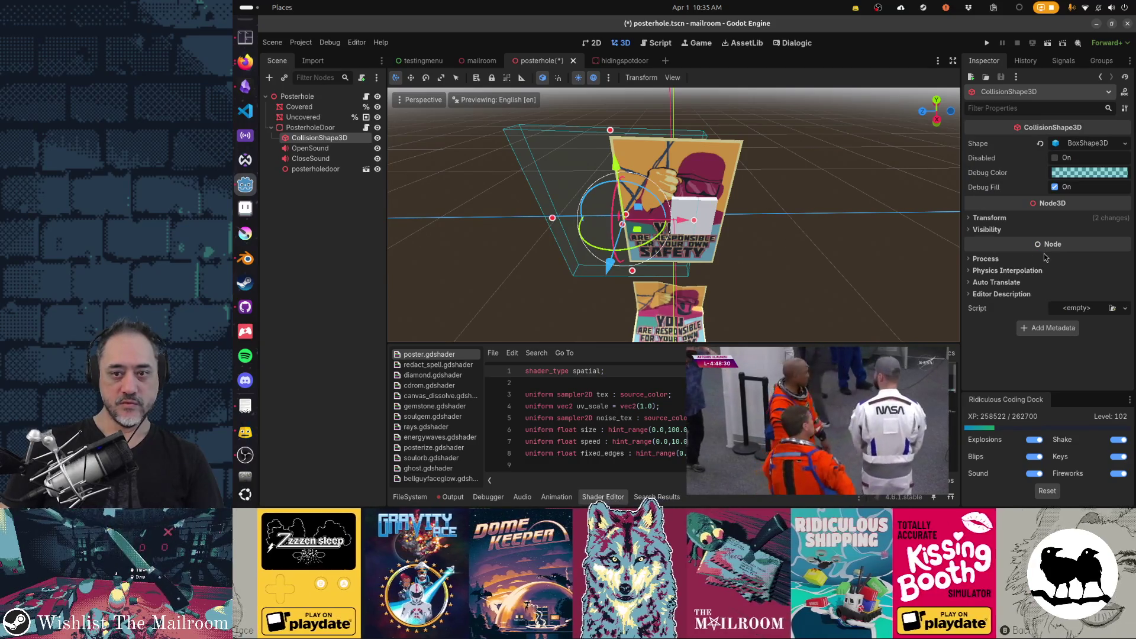
- Reset the CollisionShape3D position to the origin and narrow and shorten its box
{"action": "left_click", "coordinate": [1029, 219]}
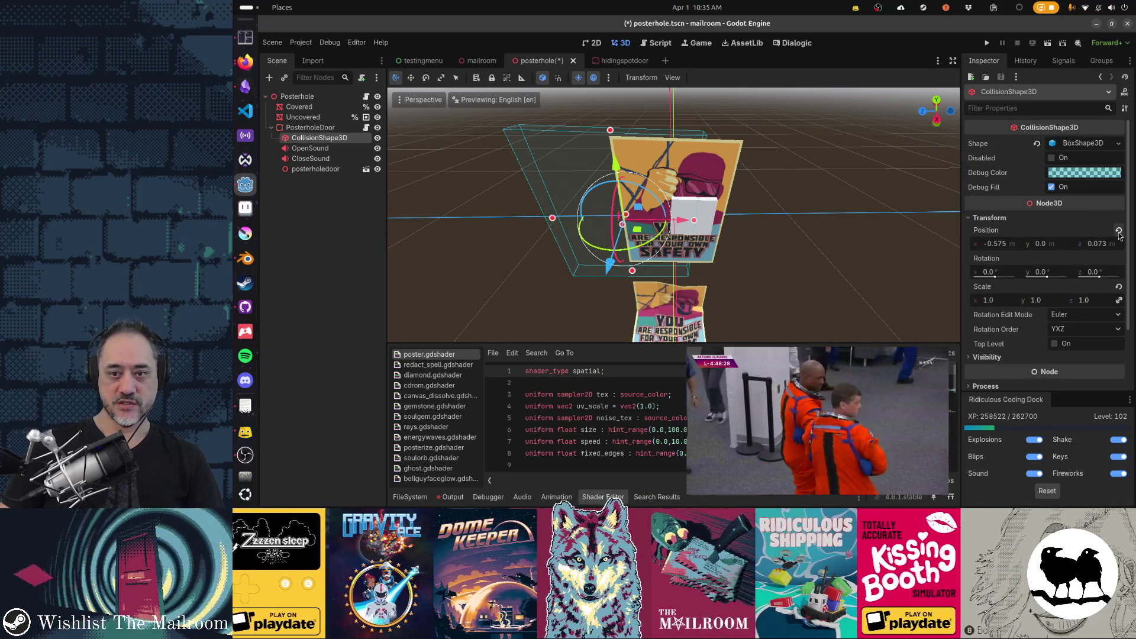
{"action": "left_click", "coordinate": [1118, 257]}
{"action": "scroll", "coordinate": [801, 245], "scroll_direction": "up", "scroll_amount": 4}
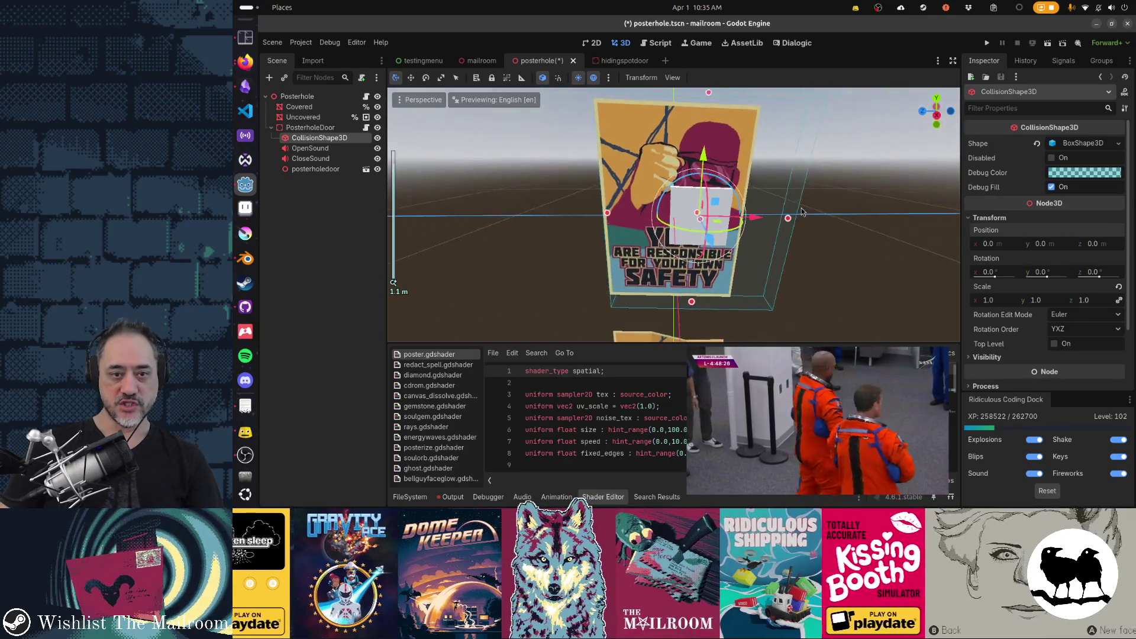
{"action": "left_click_drag", "start_coordinate": [788, 218], "coordinate": [730, 221]}
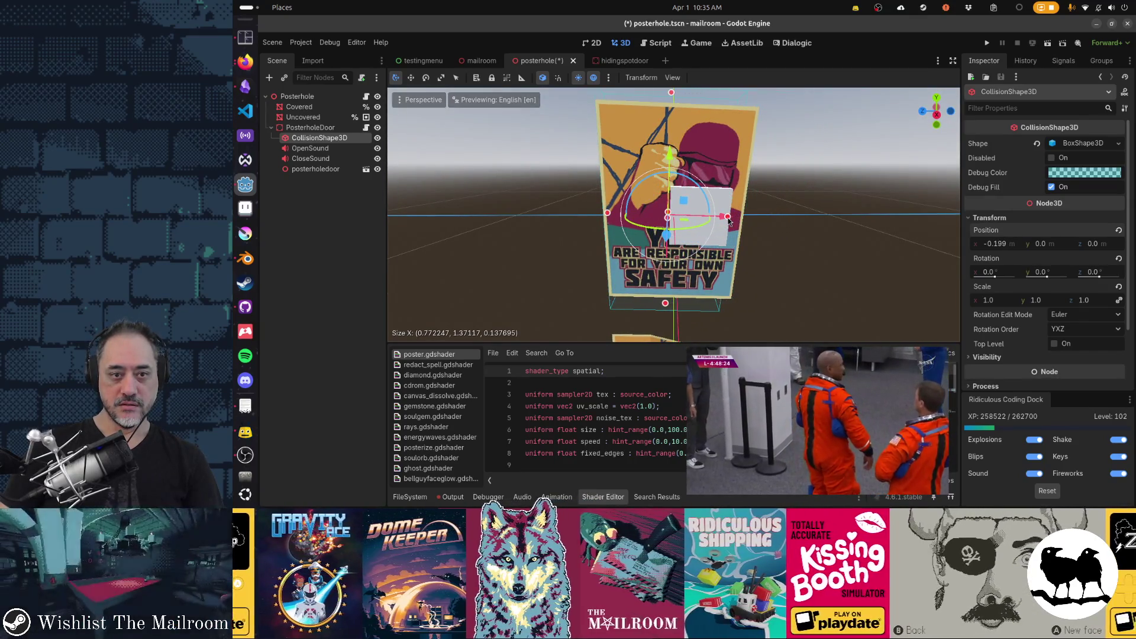
{"action": "left_click_drag", "start_coordinate": [607, 212], "coordinate": [671, 237]}
{"action": "left_click_drag", "start_coordinate": [708, 95], "coordinate": [702, 187]}
{"action": "left_click_drag", "start_coordinate": [696, 311], "coordinate": [696, 263]}
- Hide the Covered poster, match the box height and width to the door, and save
{"action": "key", "text": "KP_1"}
{"action": "key", "text": "KP_3"}
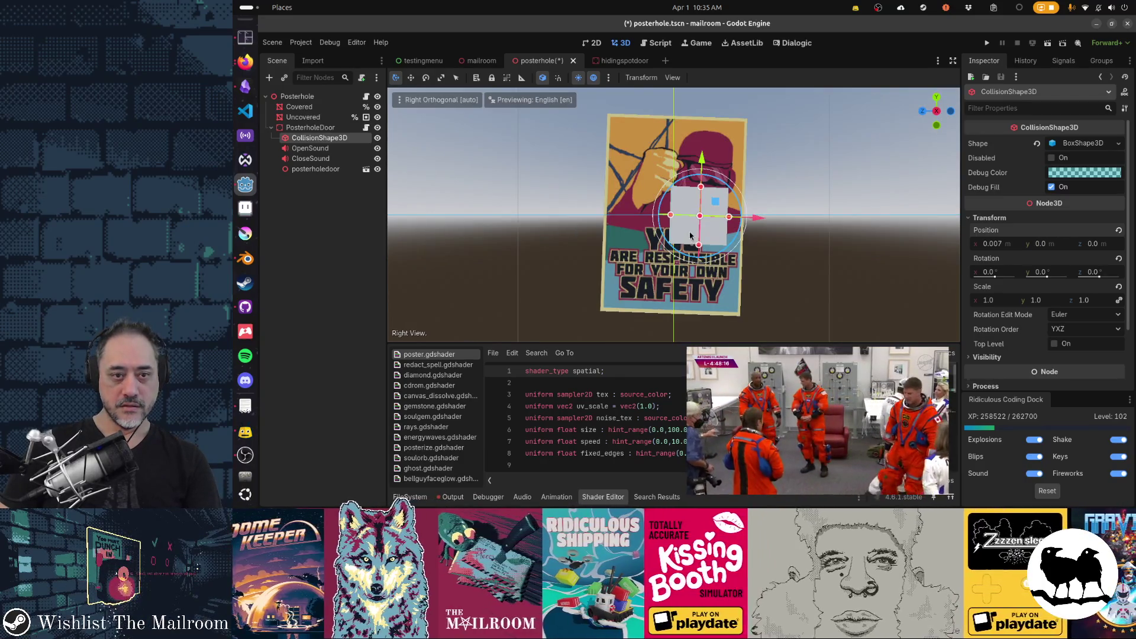
{"action": "scroll", "coordinate": [700, 211], "scroll_direction": "up", "scroll_amount": 3}
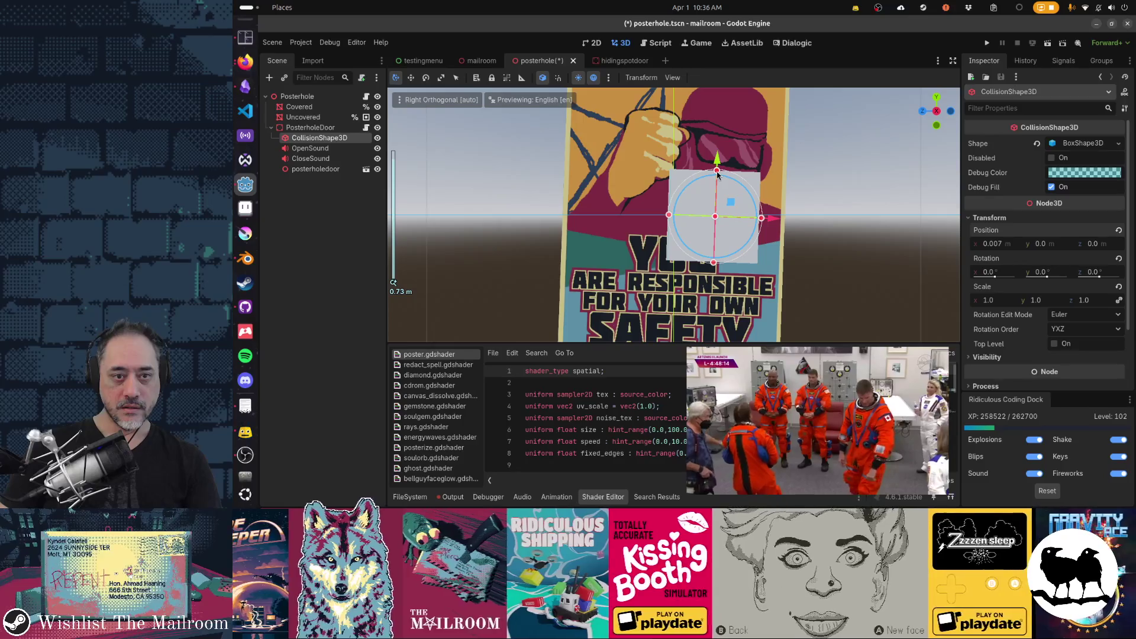
{"action": "left_click_drag", "start_coordinate": [717, 172], "coordinate": [729, 168]}
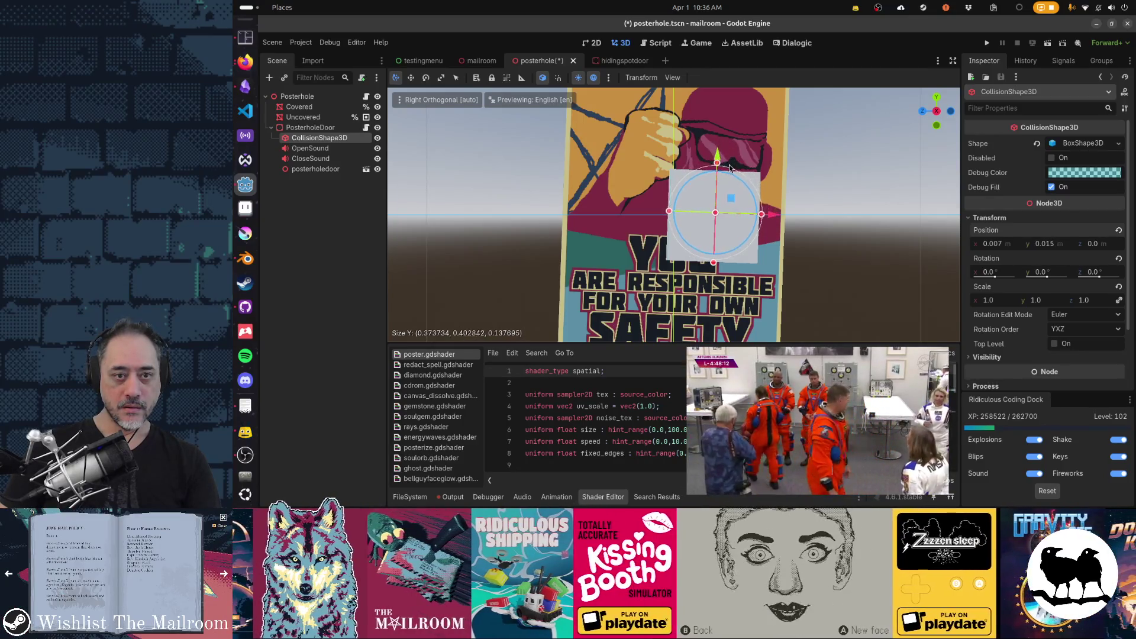
{"action": "left_click", "coordinate": [378, 108]}
{"action": "left_click_drag", "start_coordinate": [716, 169], "coordinate": [717, 173]}
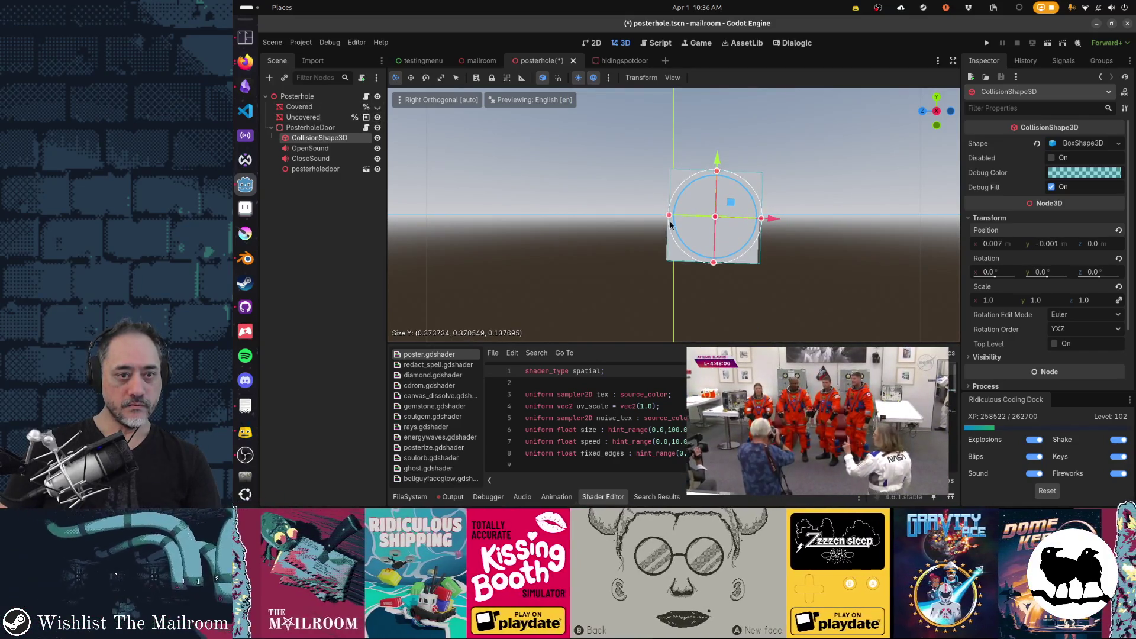
{"action": "left_click_drag", "start_coordinate": [761, 219], "coordinate": [761, 227]}
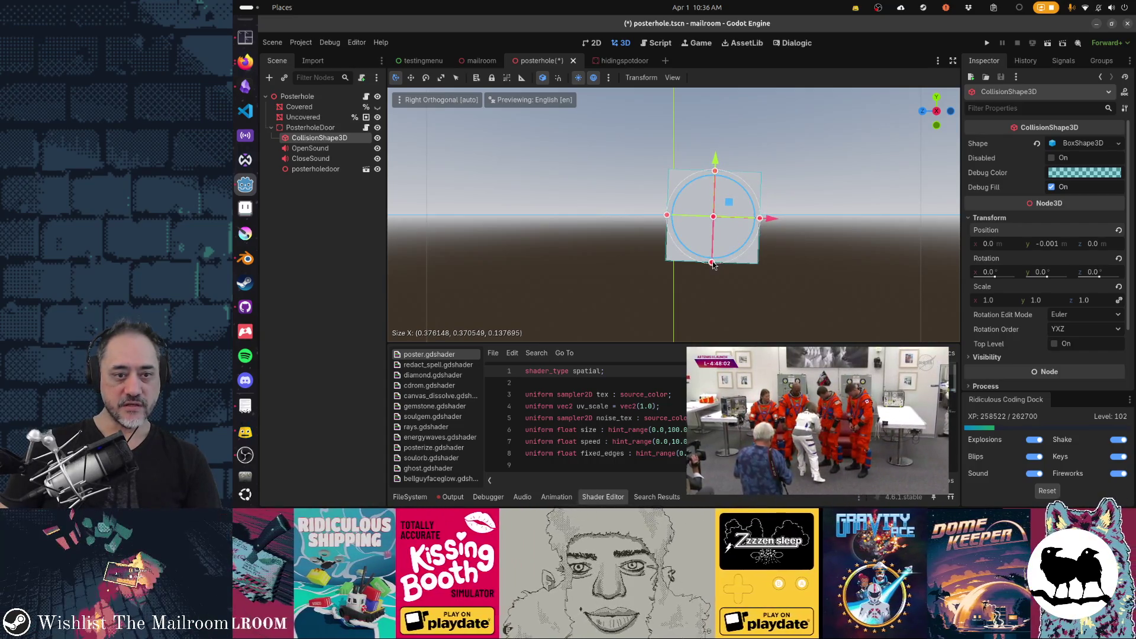
{"action": "key", "text": "ctrl+s"}
- Match the box depth to the door (about 0.376 × 0.372 × 0.112) and save
{"action": "mouse_move", "coordinate": [511, 201]}
{"action": "left_mouse_down"}
{"action": "mouse_move", "coordinate": [762, 241]}
{"action": "mouse_move", "coordinate": [734, 231]}
{"action": "left_mouse_up"}
{"action": "key", "text": "KP_1"}
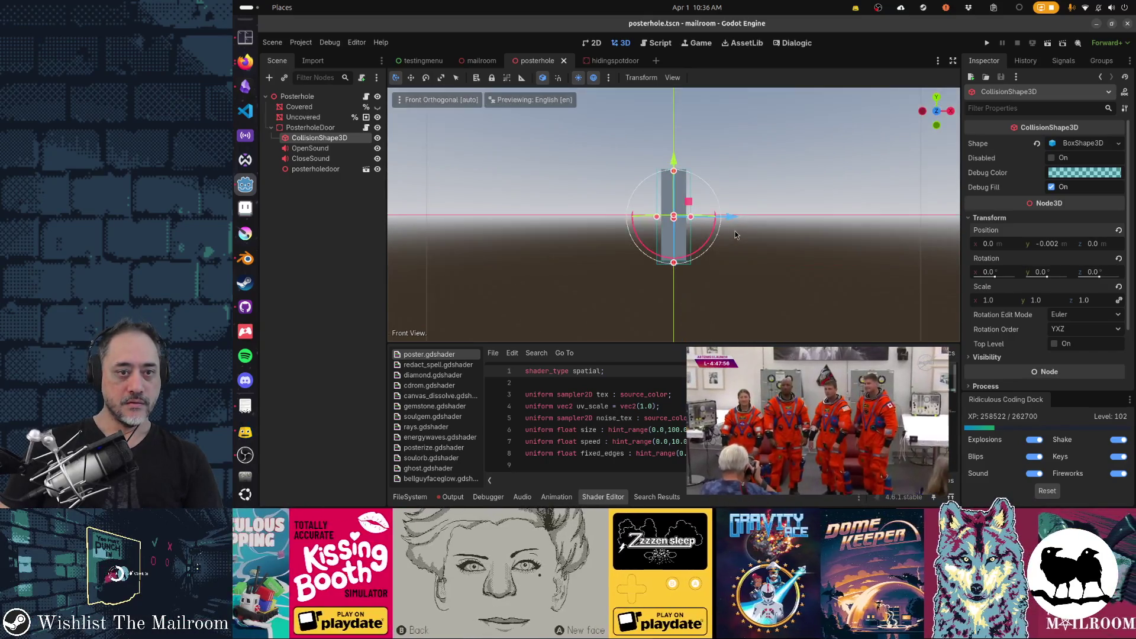
{"action": "mouse_move", "coordinate": [657, 217]}
{"action": "left_mouse_down"}
{"action": "mouse_move", "coordinate": [688, 219]}
{"action": "mouse_move", "coordinate": [568, 223]}
{"action": "mouse_move", "coordinate": [430, 194]}
{"action": "left_mouse_up"}
{"action": "key", "text": "ctrl+s"}
{"action": "left_click", "coordinate": [297, 127]}
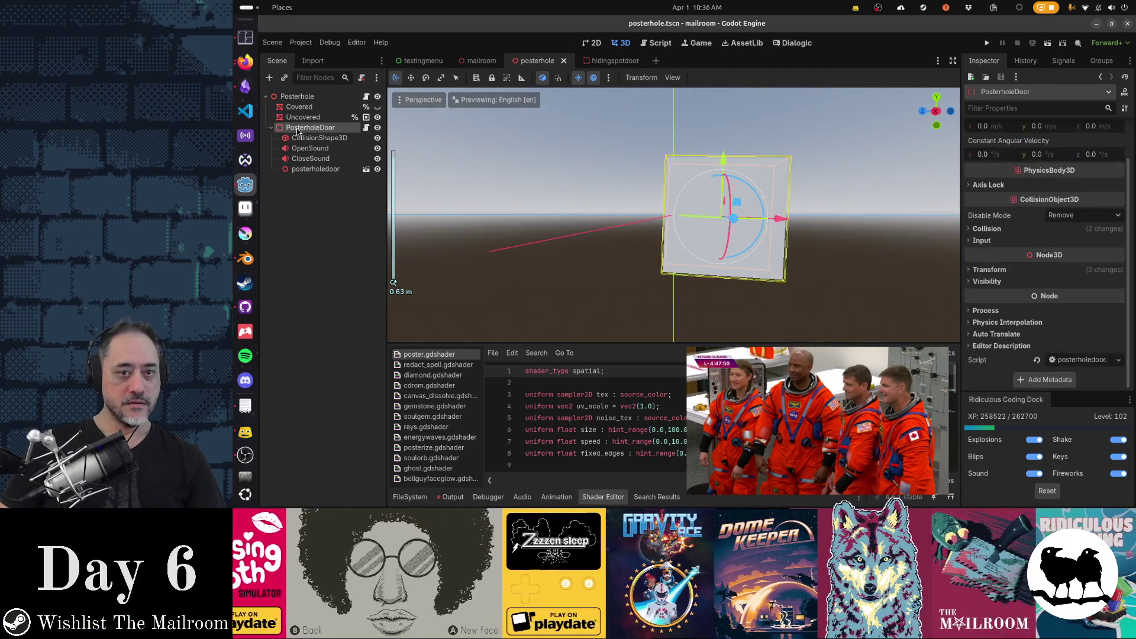
- Undo a trial rotation of the door box and move posterholedoor above CollisionShape3D
{"action": "mouse_move", "coordinate": [640, 202]}
{"action": "left_mouse_down"}
{"action": "mouse_move", "coordinate": [538, 220]}
{"action": "mouse_move", "coordinate": [529, 238]}
{"action": "left_mouse_up"}
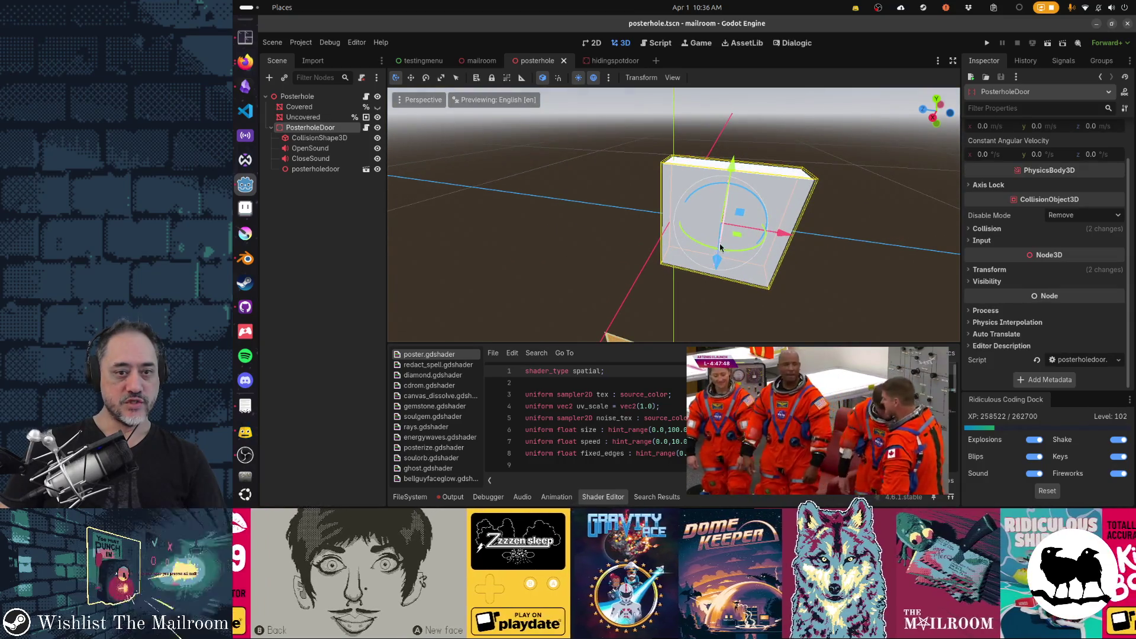
{"action": "left_click_drag", "start_coordinate": [705, 248], "coordinate": [754, 265]}
{"action": "key", "text": "ctrl+z"}
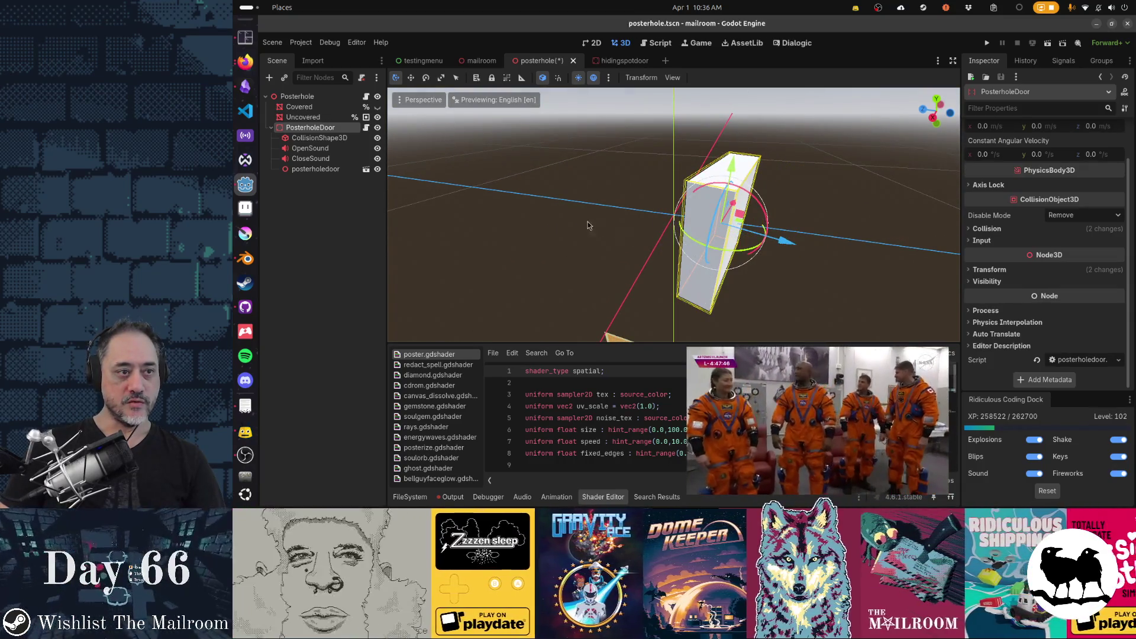
{"action": "scroll", "coordinate": [684, 182], "scroll_direction": "down", "scroll_amount": 4}
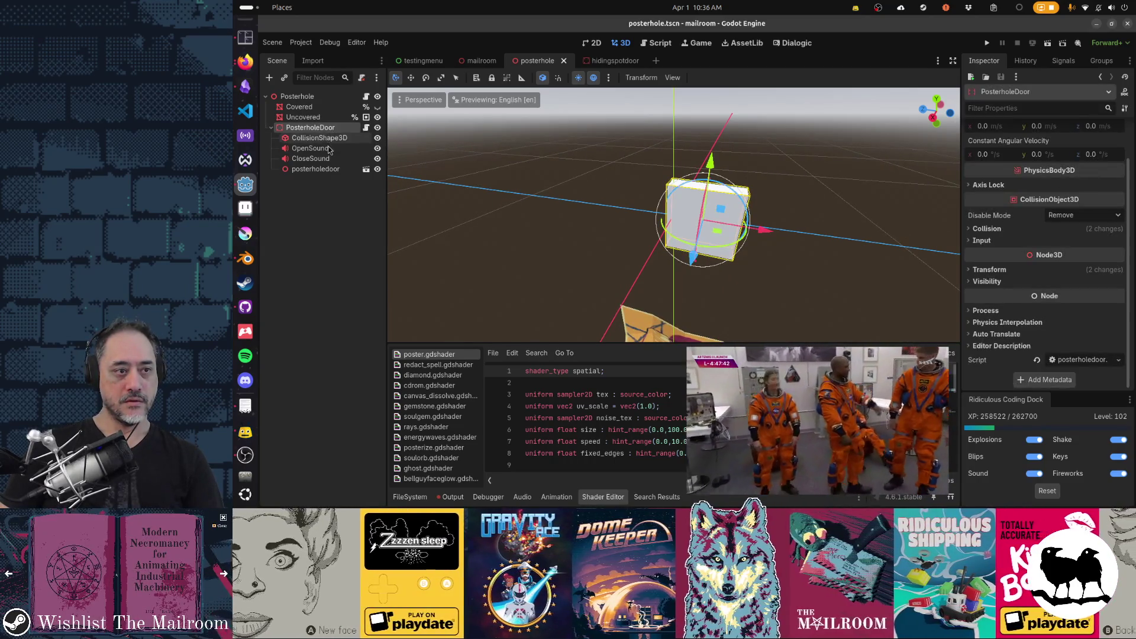
{"action": "left_click", "coordinate": [334, 170]}
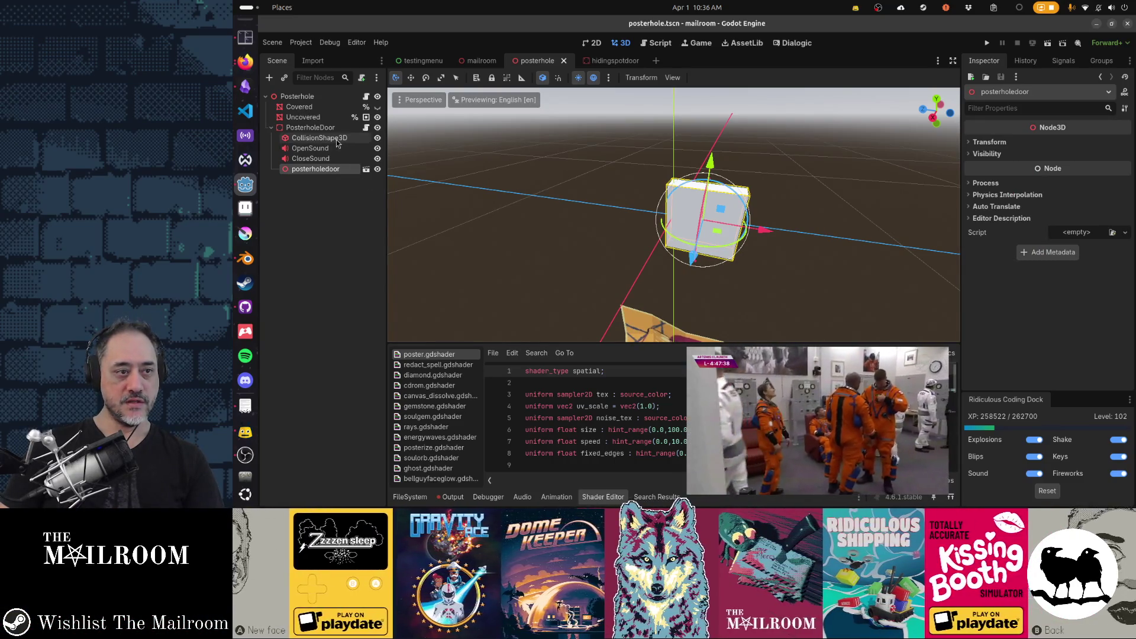
{"action": "left_click_drag", "start_coordinate": [338, 139], "coordinate": [337, 140]}
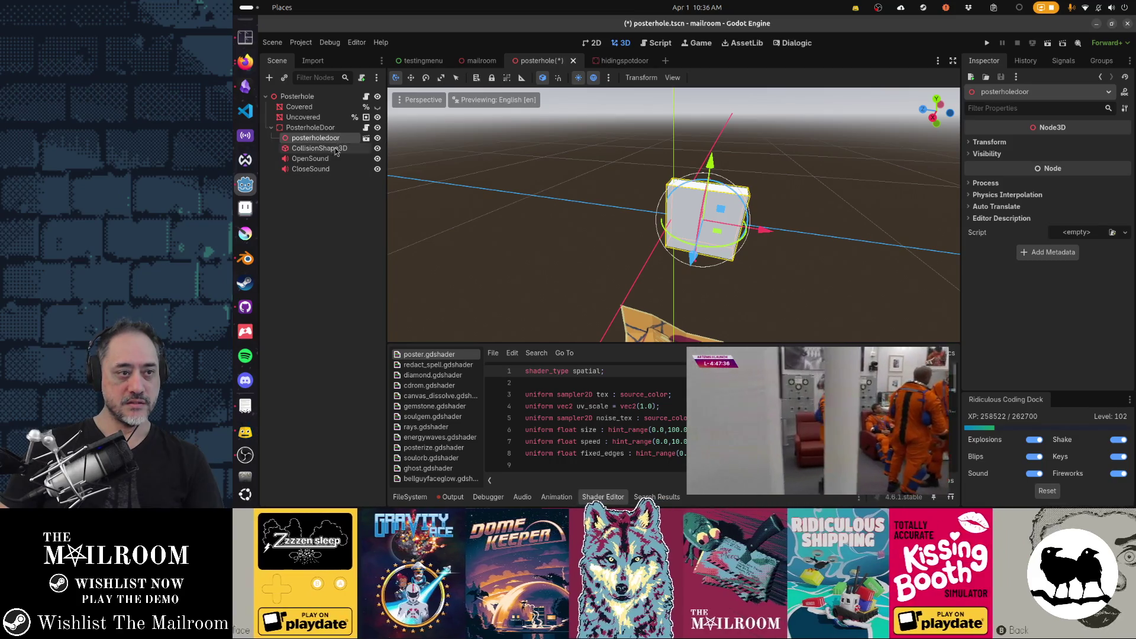
- Shift the door model, collision shape and both sound nodes together along X
{"action": "left_click", "coordinate": [336, 151], "text": "ctrl"}
{"action": "left_click", "coordinate": [337, 170], "text": "shift"}
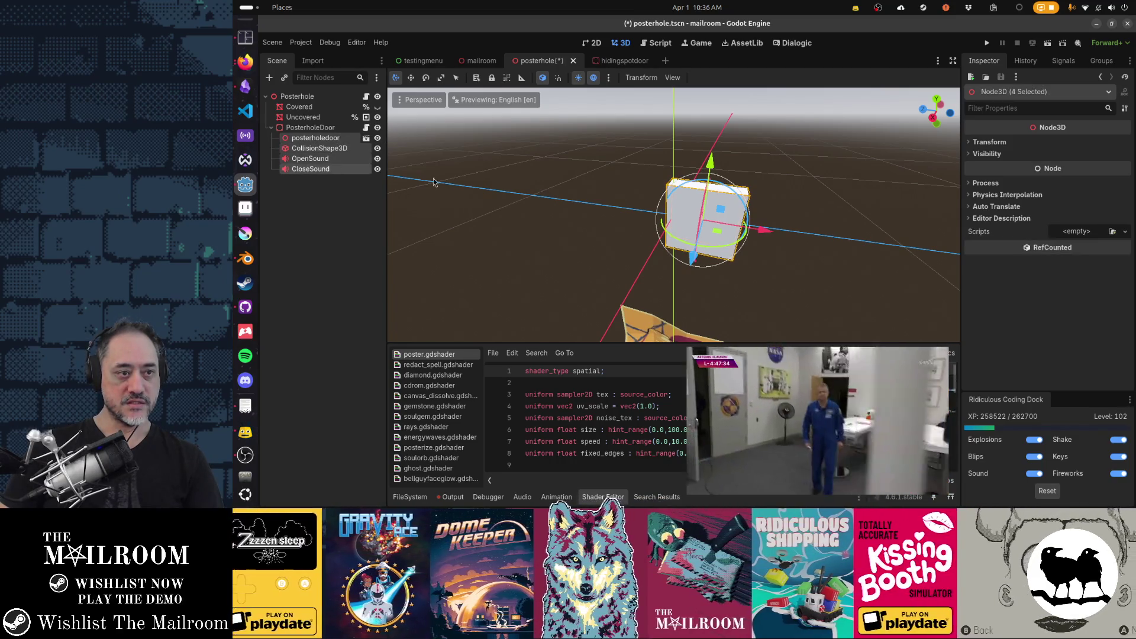
{"action": "key", "text": "KP_3"}
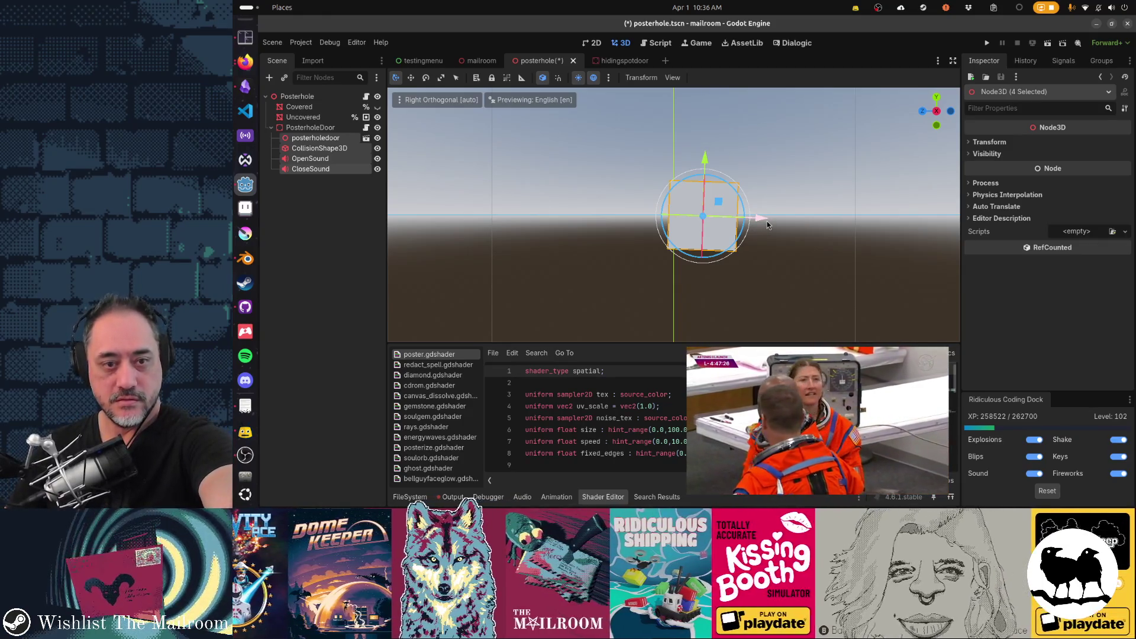
{"action": "mouse_move", "coordinate": [765, 222]}
{"action": "left_mouse_down"}
{"action": "mouse_move", "coordinate": [676, 234]}
{"action": "mouse_move", "coordinate": [668, 255]}
{"action": "mouse_move", "coordinate": [662, 243]}
{"action": "mouse_move", "coordinate": [630, 248]}
{"action": "mouse_move", "coordinate": [631, 264]}
{"action": "mouse_move", "coordinate": [619, 254]}
{"action": "mouse_move", "coordinate": [654, 233]}
{"action": "mouse_move", "coordinate": [650, 210]}
{"action": "mouse_move", "coordinate": [672, 219]}
{"action": "left_mouse_up"}
{"action": "left_click", "coordinate": [632, 181]}
{"action": "left_click", "coordinate": [632, 264]}
- Show the Covered poster again, save, and set PosterholeDoor to Access as Unique Name
{"action": "scroll", "coordinate": [655, 233], "scroll_direction": "up", "scroll_amount": 1}
{"action": "left_click", "coordinate": [378, 107]}
{"action": "scroll", "coordinate": [672, 219], "scroll_direction": "down", "scroll_amount": 1}
{"action": "left_click", "coordinate": [314, 128]}
{"action": "key", "text": "ctrl+s"}
{"action": "right_click", "coordinate": [350, 129]}
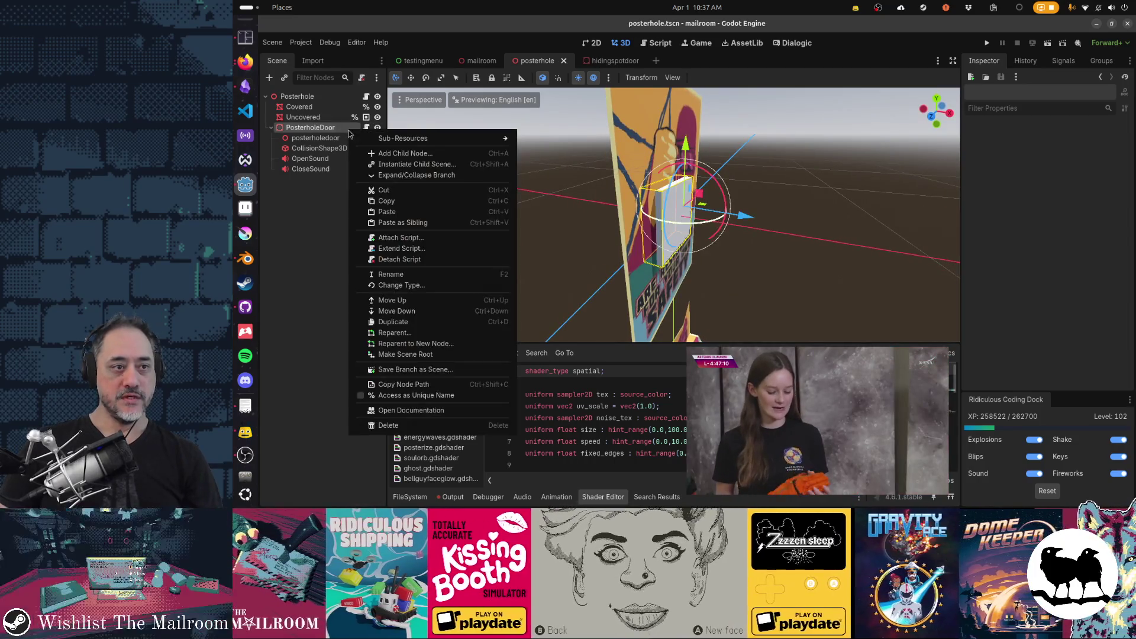
{"action": "left_click", "coordinate": [474, 395]}
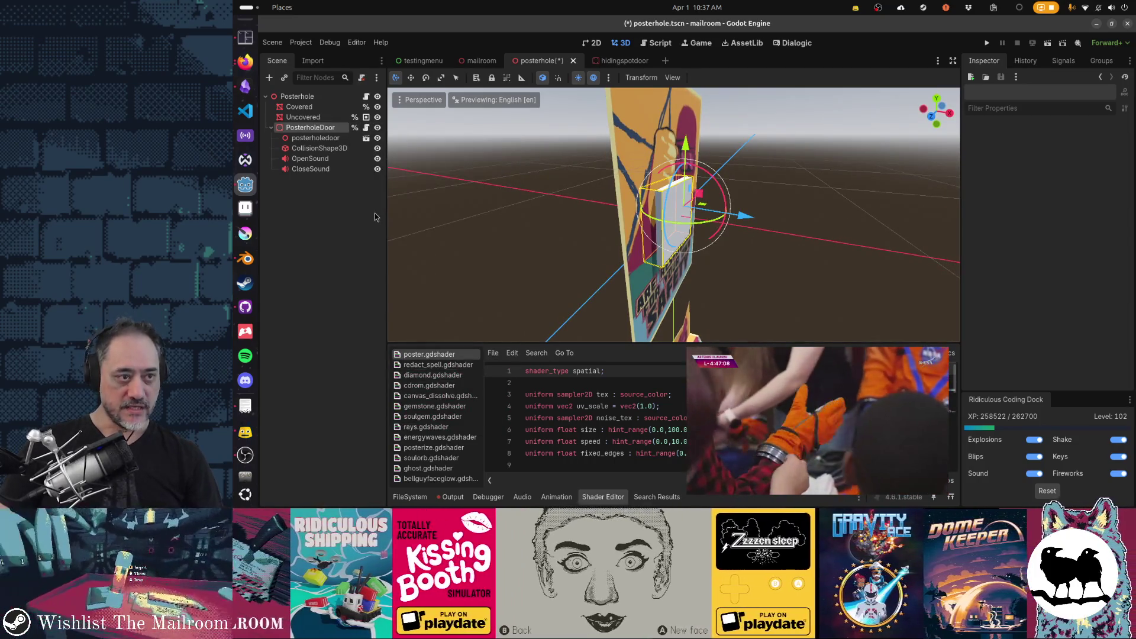
- Open posterhole.gd and add a %PosterholeDoor call line inside activate()
{"action": "left_click", "coordinate": [366, 96]}
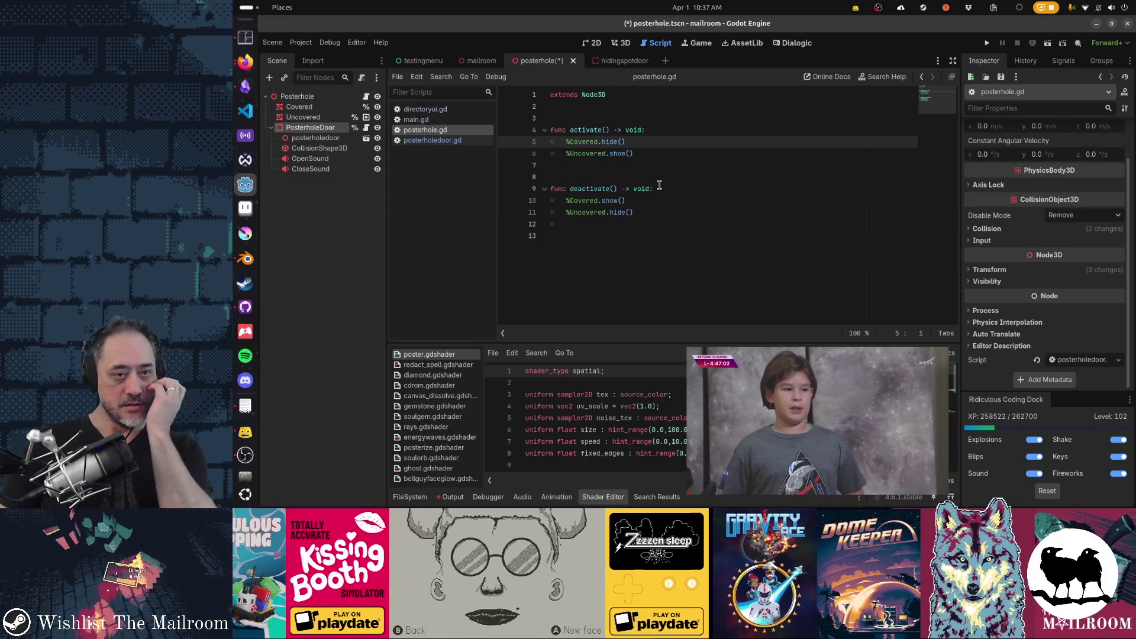
{"action": "left_click", "coordinate": [644, 153]}
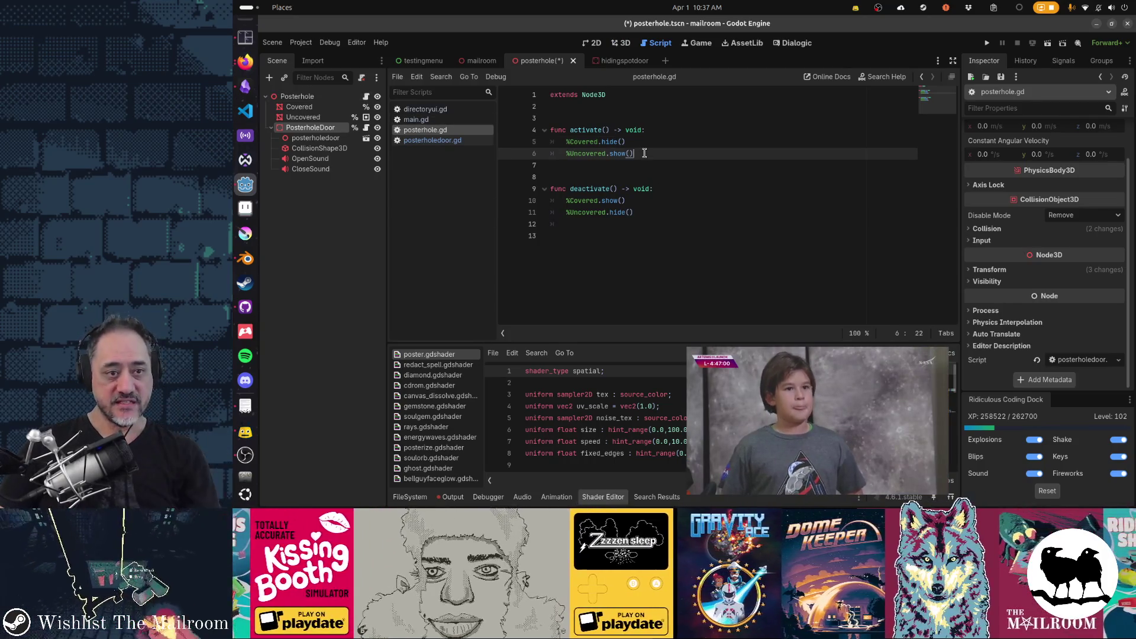
{"action": "key", "text": "Return"}
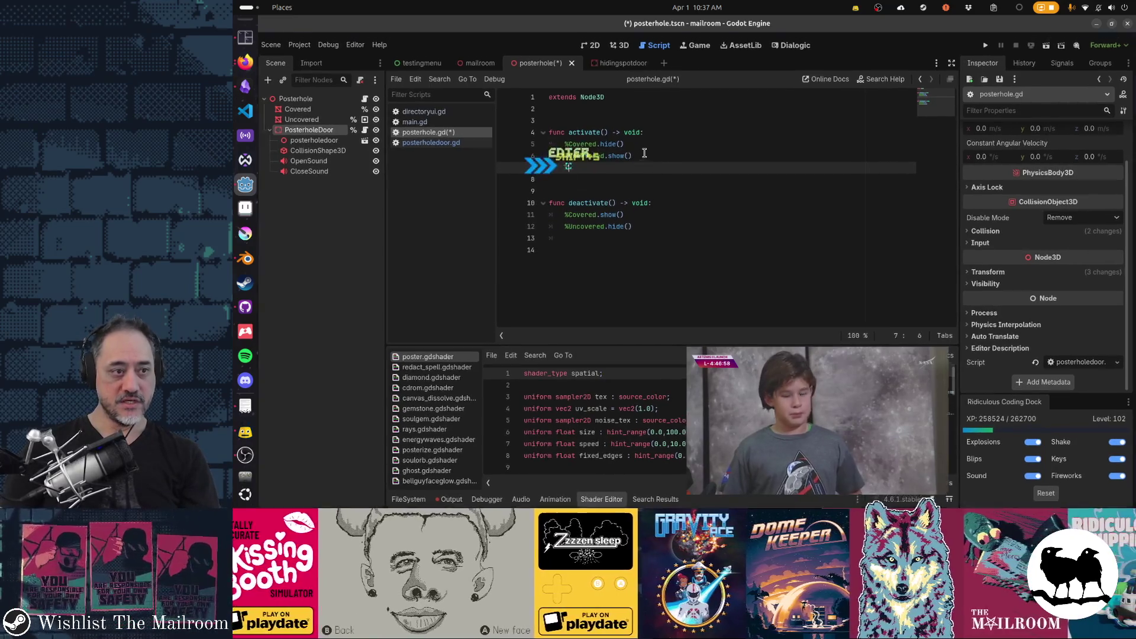
{"action": "type", "text": "%PosterholeDoor."}
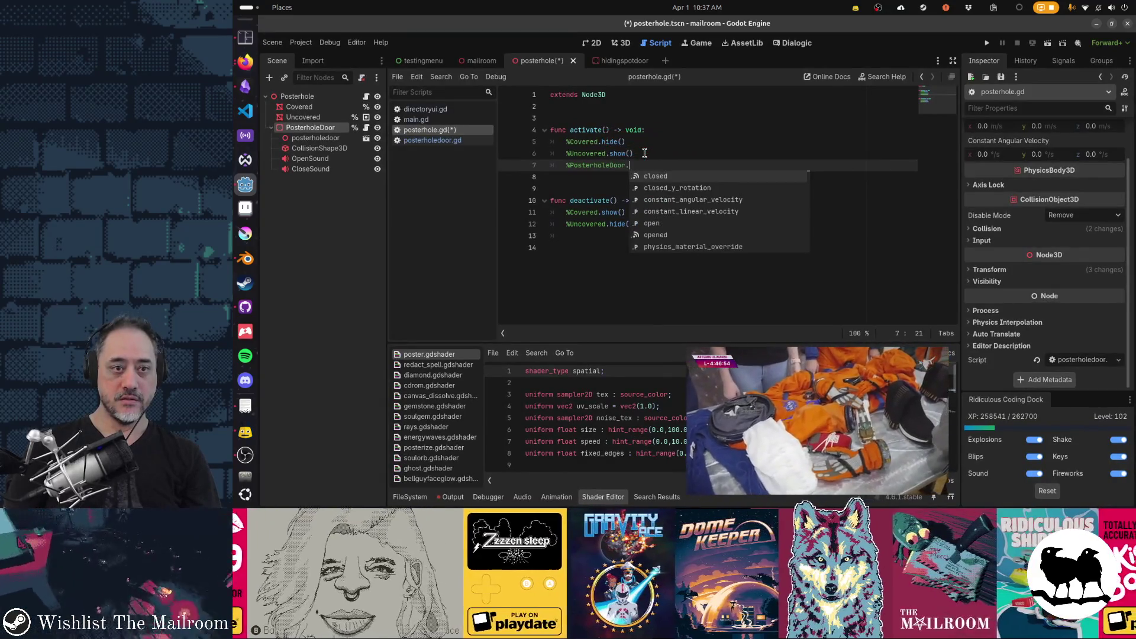
{"action": "type", "text": "show()"}
{"action": "key", "text": "shift+Home"}
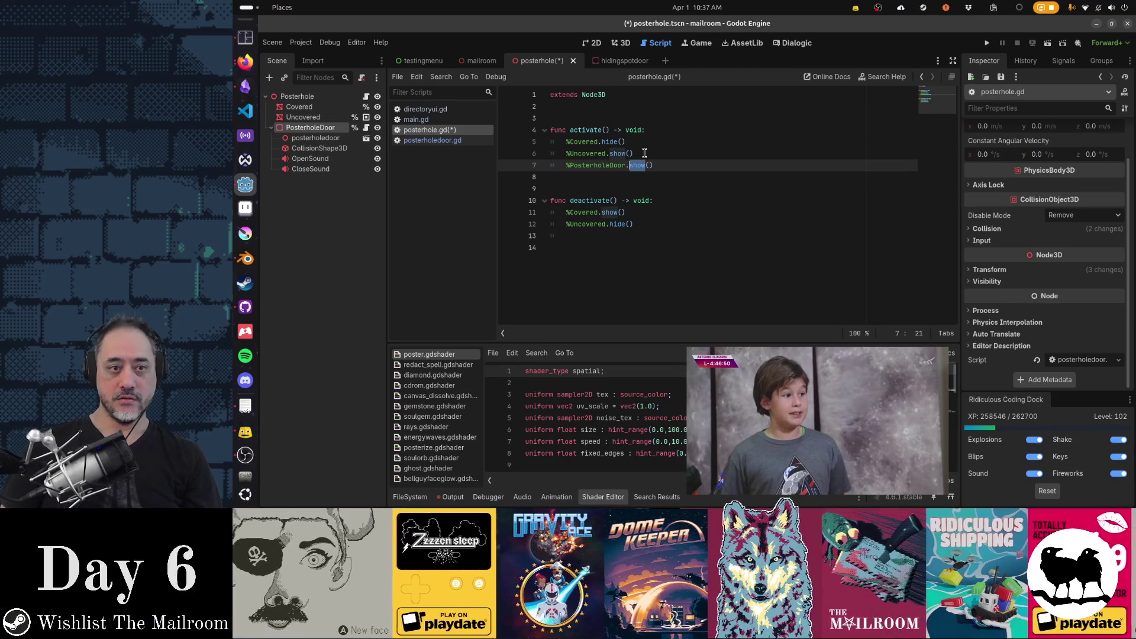
{"action": "type", "text": "activate"}
- Copy that line into deactivate() as %PosterholeDoor.hide()
{"action": "key", "text": "shift+Home"}
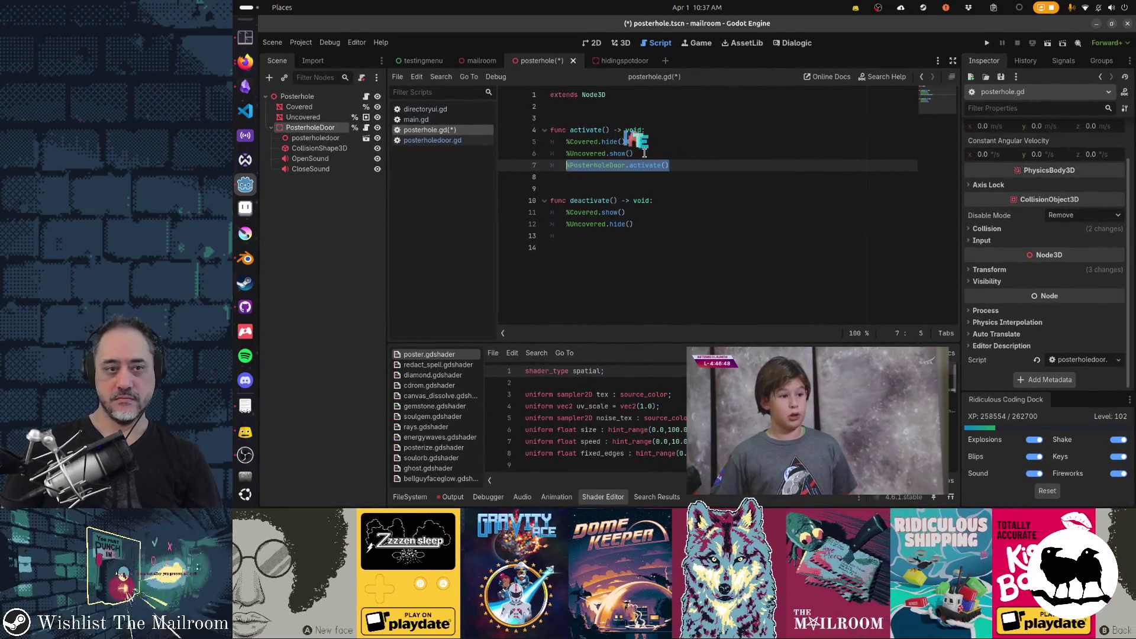
{"action": "key", "text": "ctrl+c"}
{"action": "key", "text": "Down"}
{"action": "key", "text": "Down"}
{"action": "key", "text": "Down"}
{"action": "key", "text": "End"}
{"action": "key", "text": "Return"}
{"action": "key", "text": "ctrl+v"}
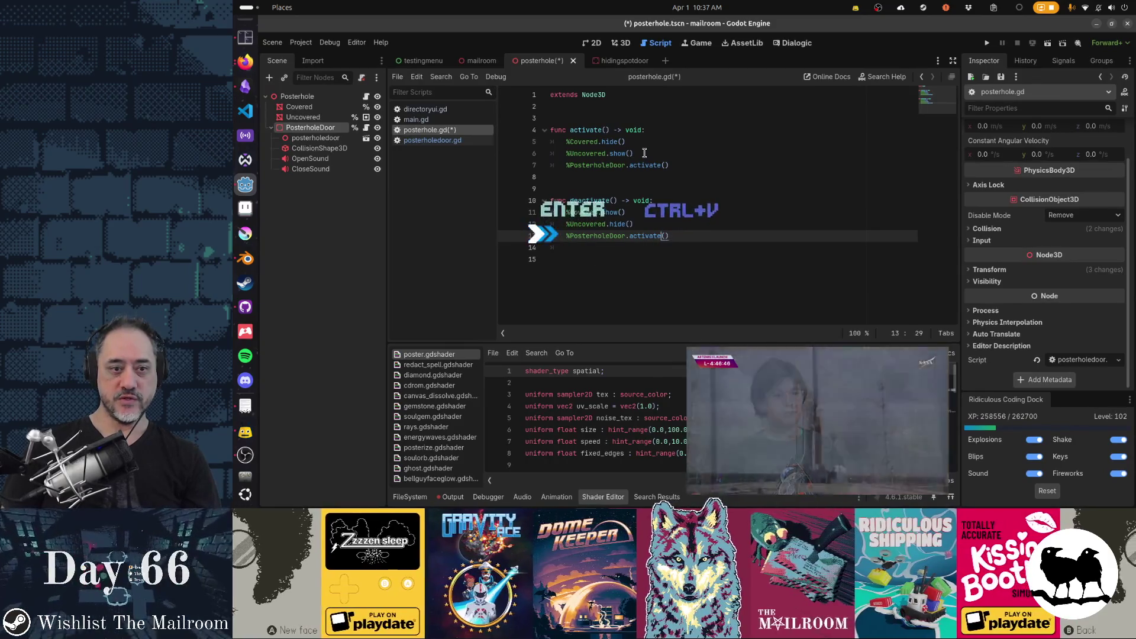
{"action": "key", "text": "Left"}
{"action": "key", "text": "ctrl+shift+Left"}
{"action": "type", "text": "deactivate"}
{"action": "key", "text": "ctrl+shift+Left"}
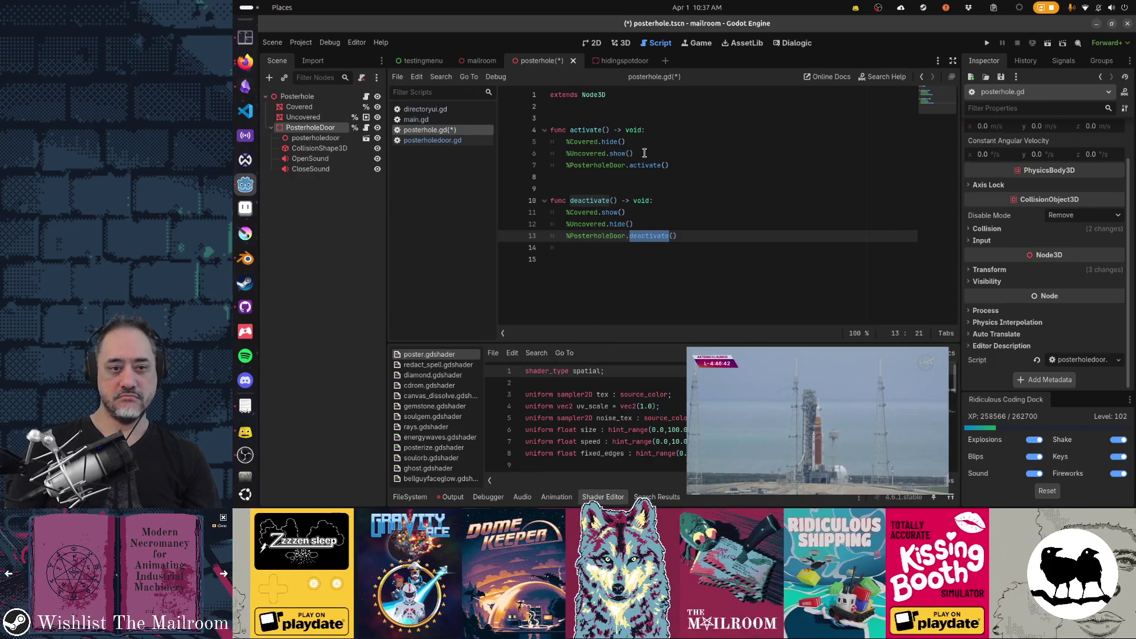
{"action": "type", "text": "hide"}
- Change the activate() line to %PosterholeDoor.show(), save the script, and run with F5
{"action": "key", "text": "Up"}
{"action": "key", "text": "Up"}
{"action": "key", "text": "Up"}
{"action": "key", "text": "ctrl+Right"}
{"action": "key", "text": "ctrl+shift+Left"}
{"action": "type", "text": "show"}
{"action": "key", "text": "Home"}
{"action": "key", "text": "ctrl+s"}
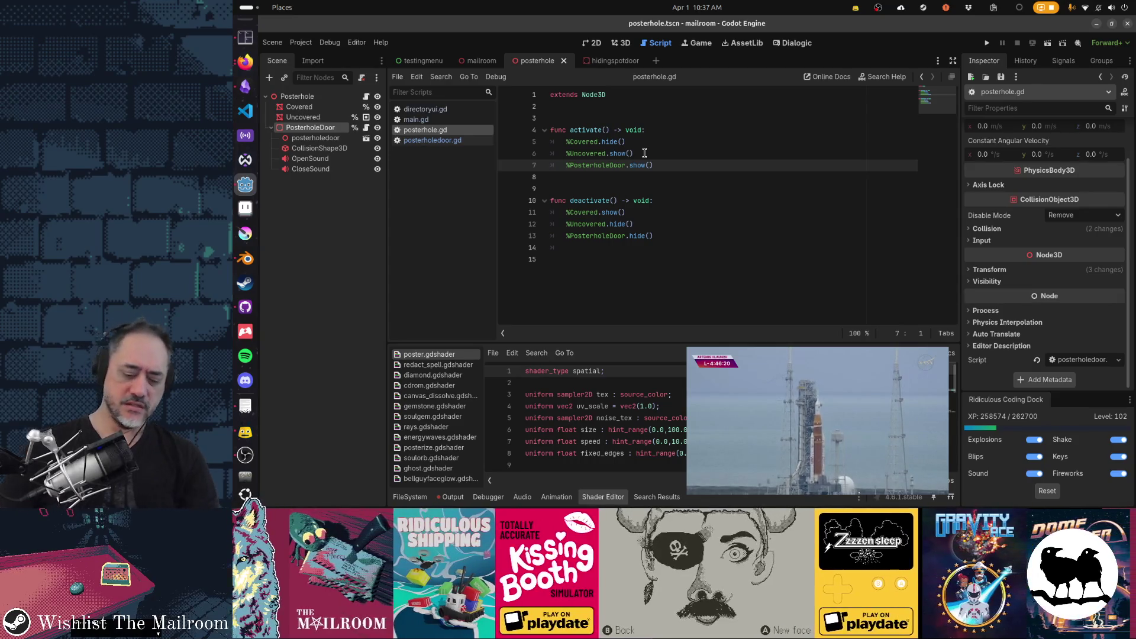
{"action": "key", "text": "F5"}
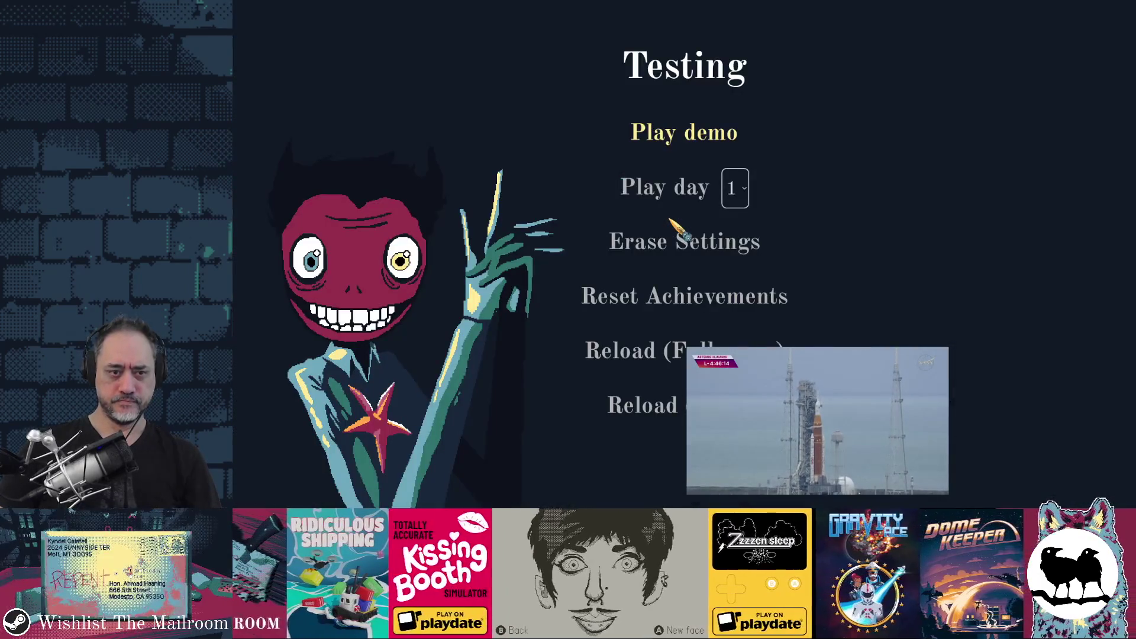
- Start a test day with Play day and walk up to the safety posters
{"action": "left_click", "coordinate": [705, 194]}
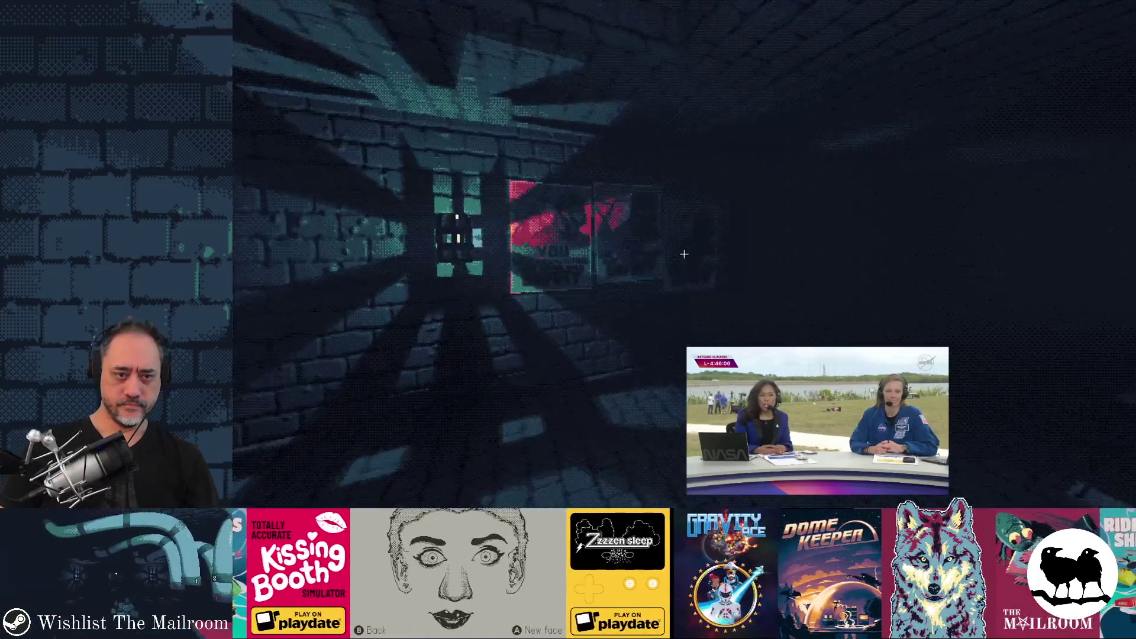
{"action": "key", "text": "w"}
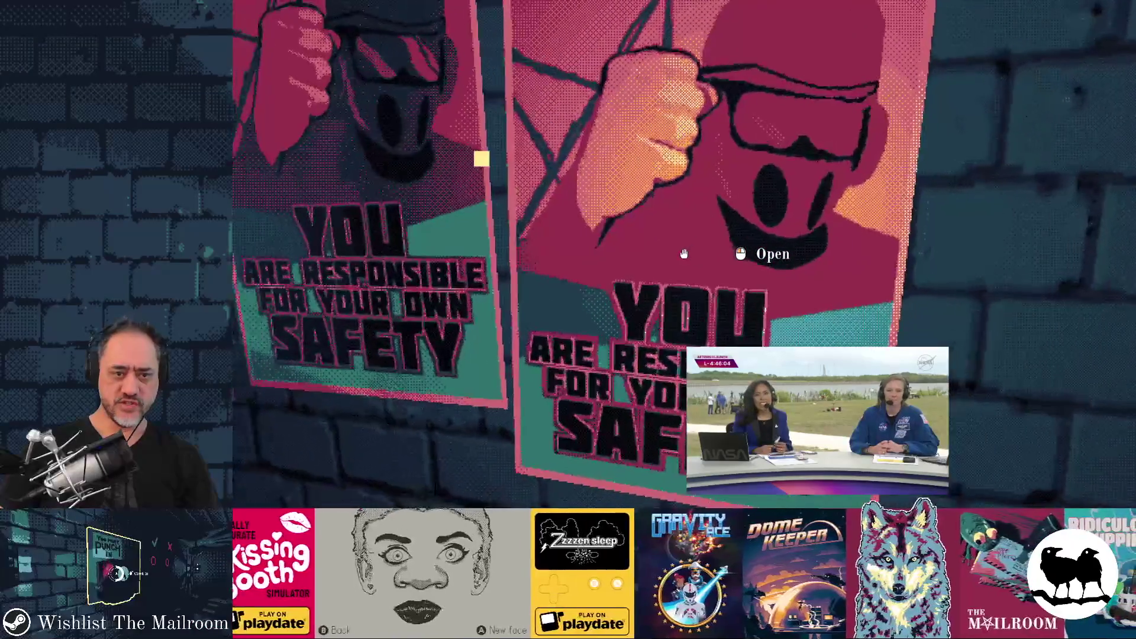
{"action": "key", "text": "s"}
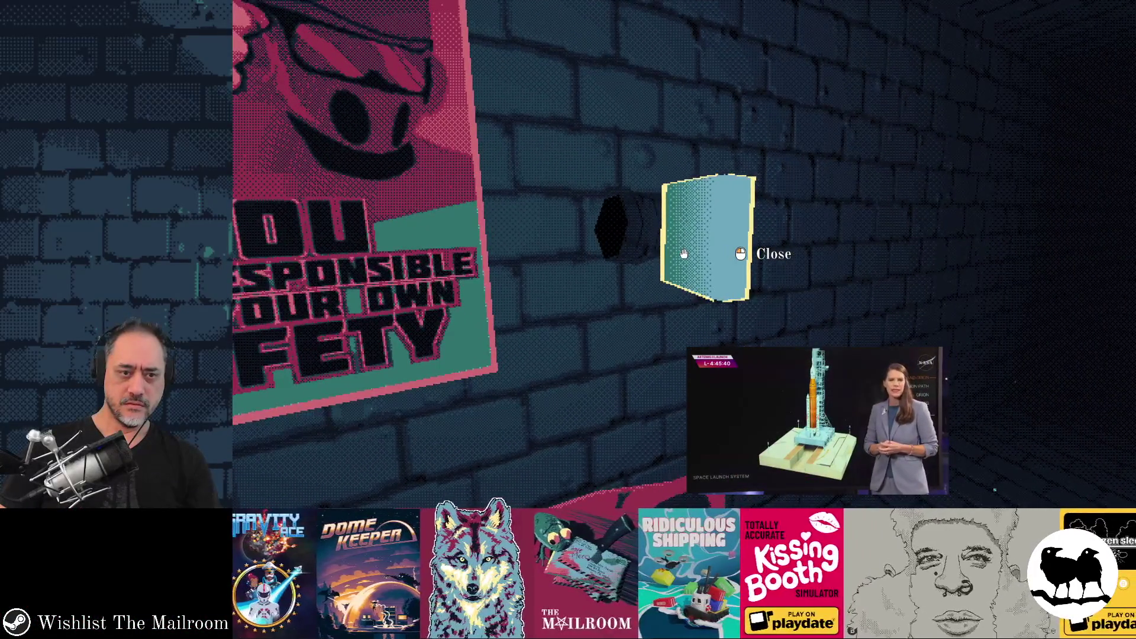
- Open and shut the wall hatch several times, then quit back to the editor
{"action": "left_click", "coordinate": [684, 253]}
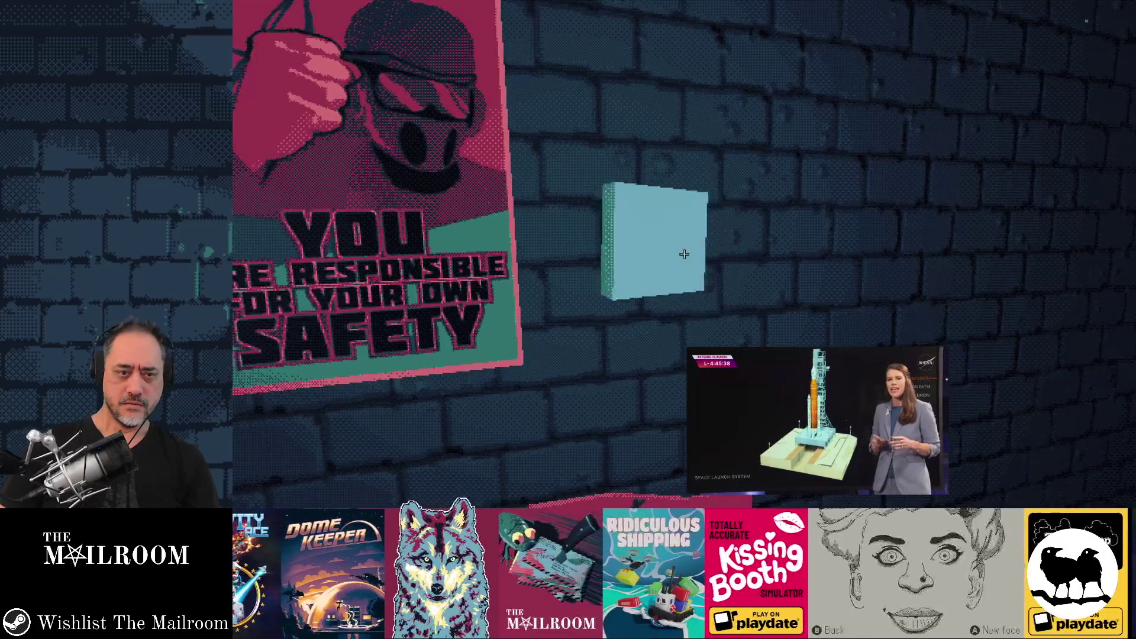
{"action": "left_click", "coordinate": [684, 253]}
{"action": "left_click", "coordinate": [684, 253]}
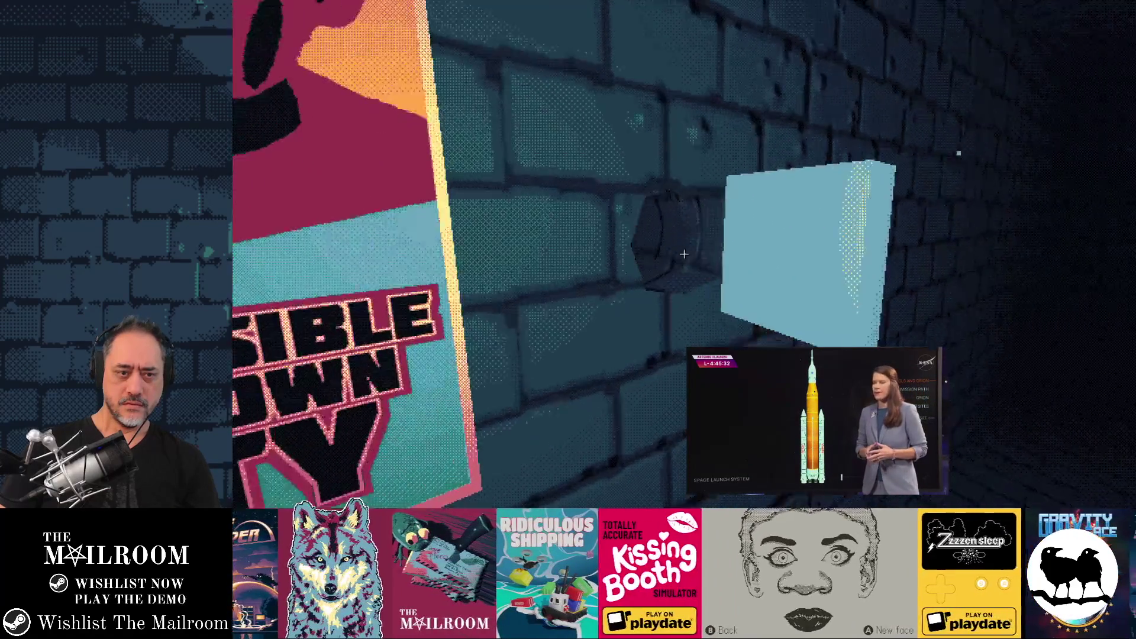
{"action": "left_click", "coordinate": [684, 253]}
{"action": "left_click", "coordinate": [683, 253]}
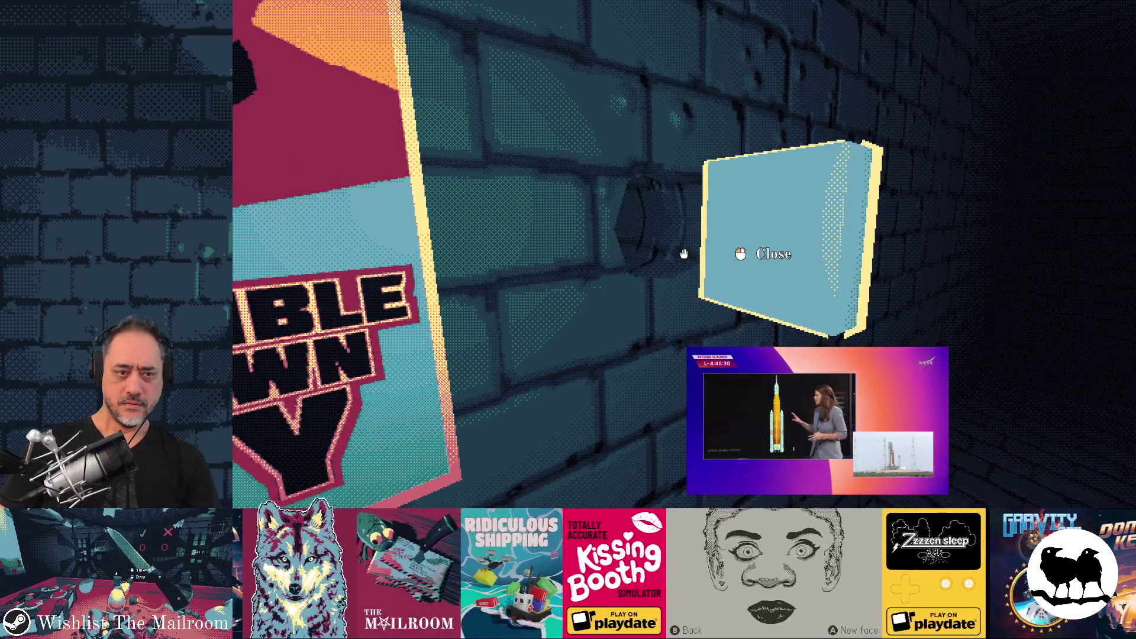
{"action": "left_click", "coordinate": [684, 253]}
{"action": "left_click", "coordinate": [683, 253]}
{"action": "key", "text": "Escape"}
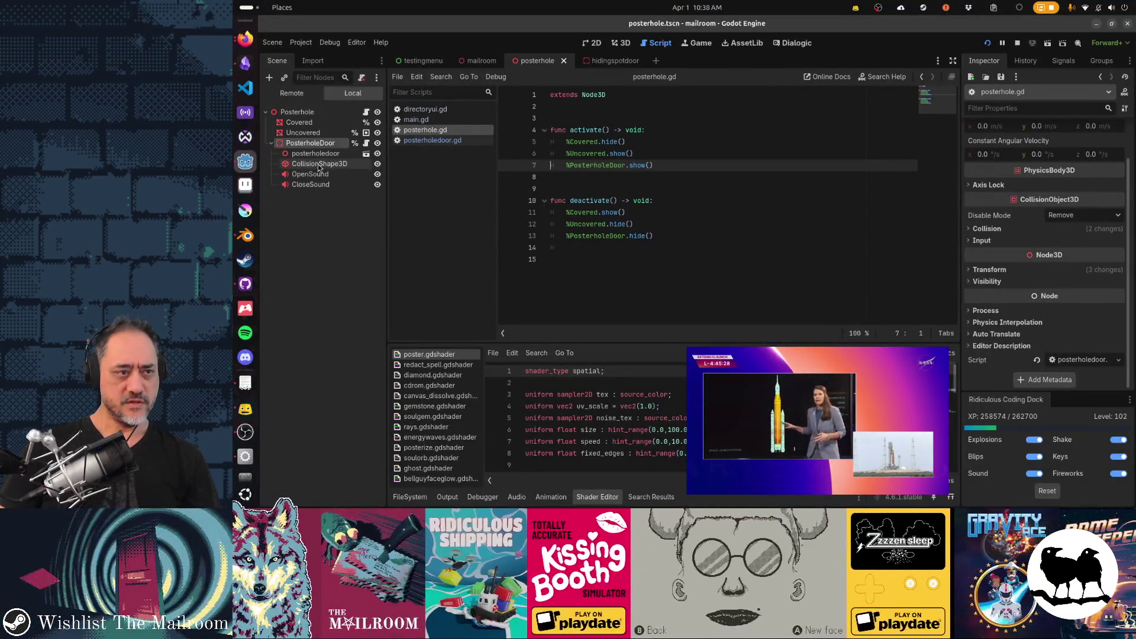
- Set the Posterhole root's Z rotation to 0
{"action": "left_click", "coordinate": [319, 147]}
{"action": "left_click_drag", "start_coordinate": [727, 225], "coordinate": [793, 230]}
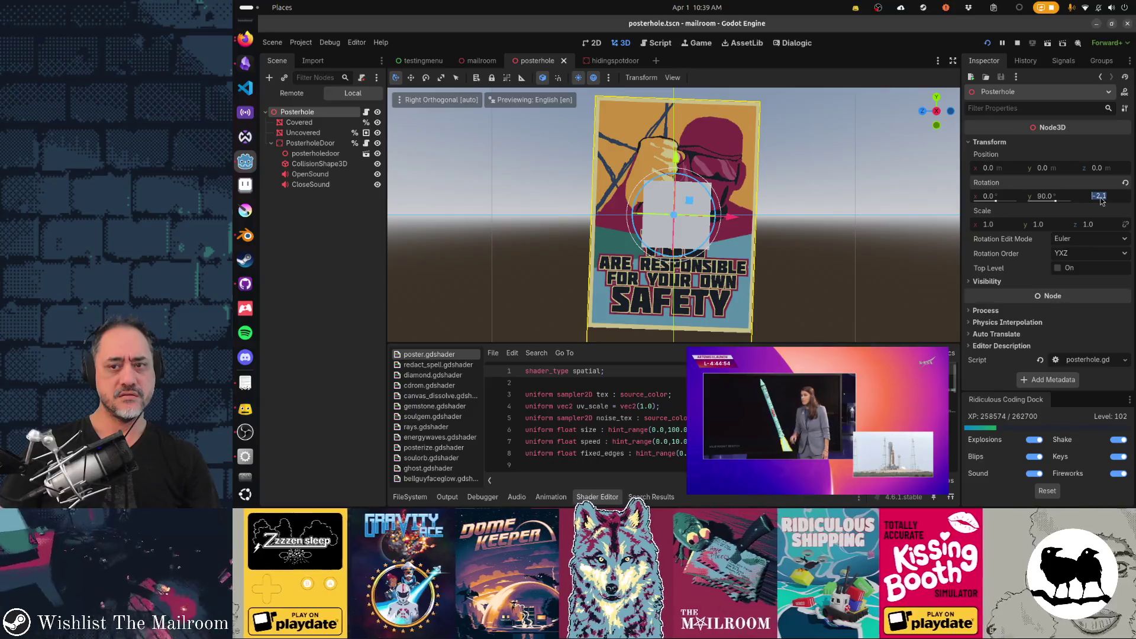
{"action": "type", "text": "0"}
{"action": "key", "text": "Return"}
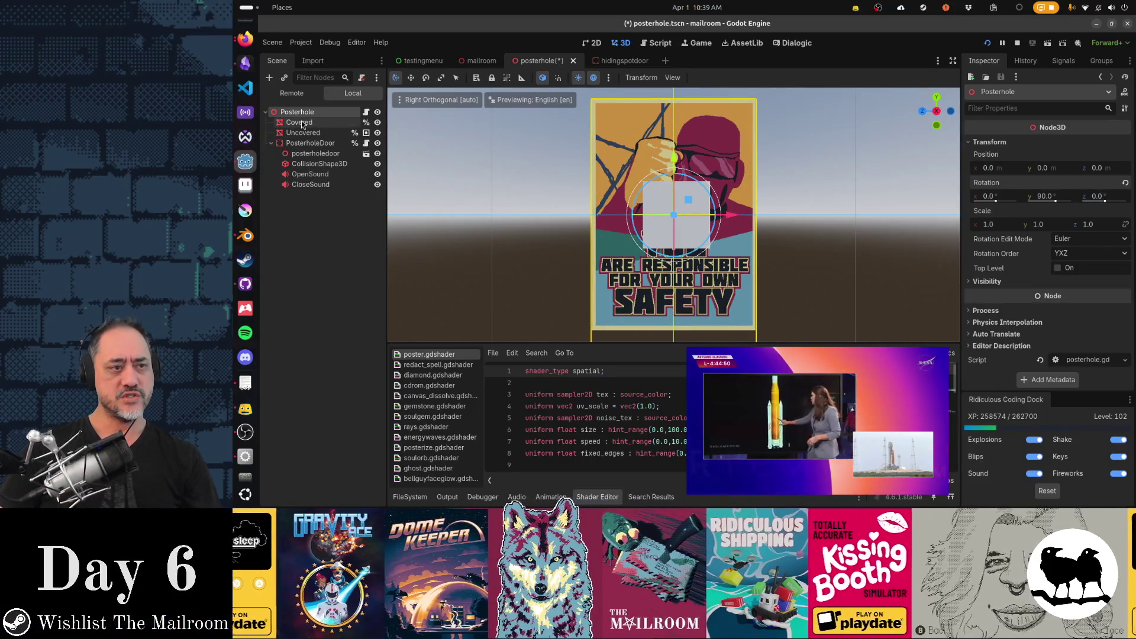
- Set the Covered poster mesh's Z rotation to -2.1
{"action": "left_click", "coordinate": [301, 122]}
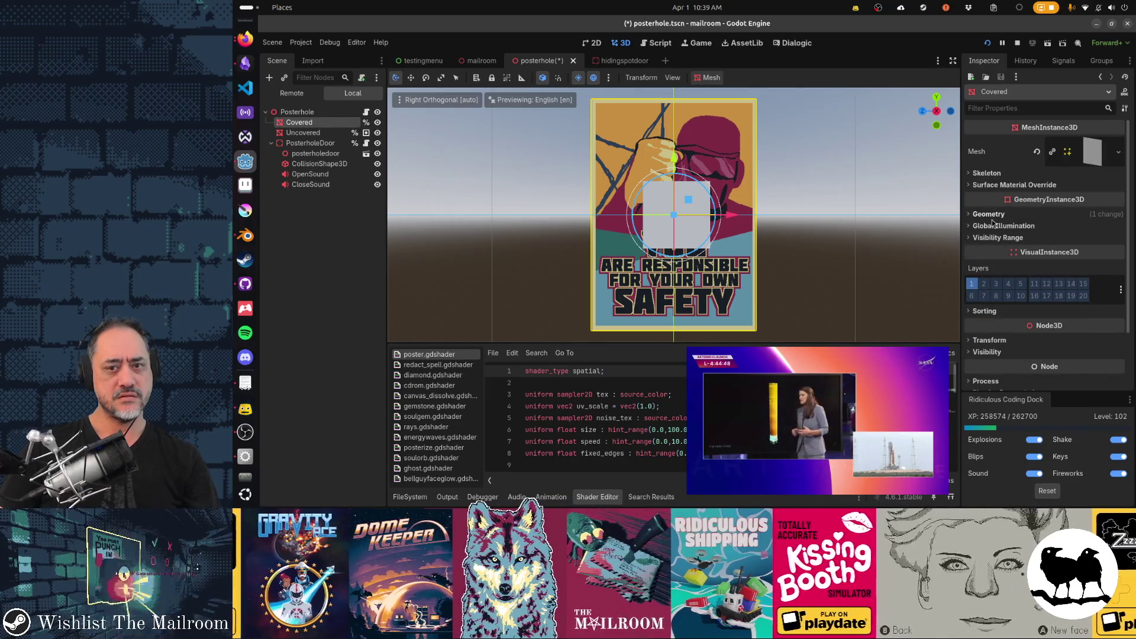
{"action": "scroll", "coordinate": [1015, 281], "scroll_direction": "down", "scroll_amount": 3}
{"action": "left_click", "coordinate": [999, 269]}
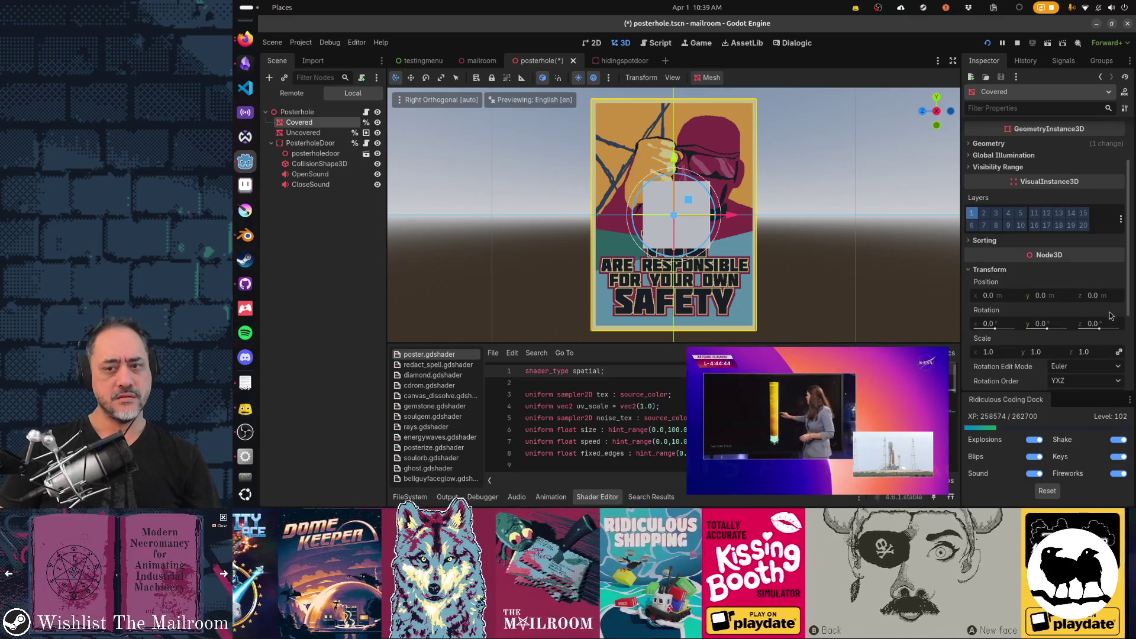
{"action": "left_click", "coordinate": [1103, 323]}
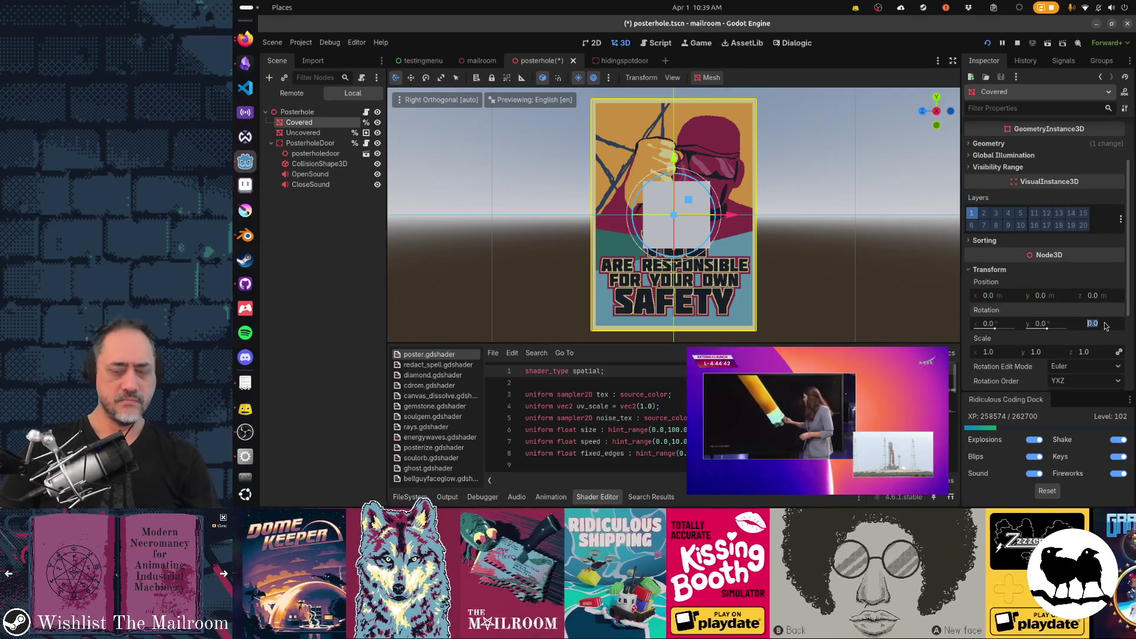
{"action": "type", "text": "-2.1"}
{"action": "key", "text": "Return"}
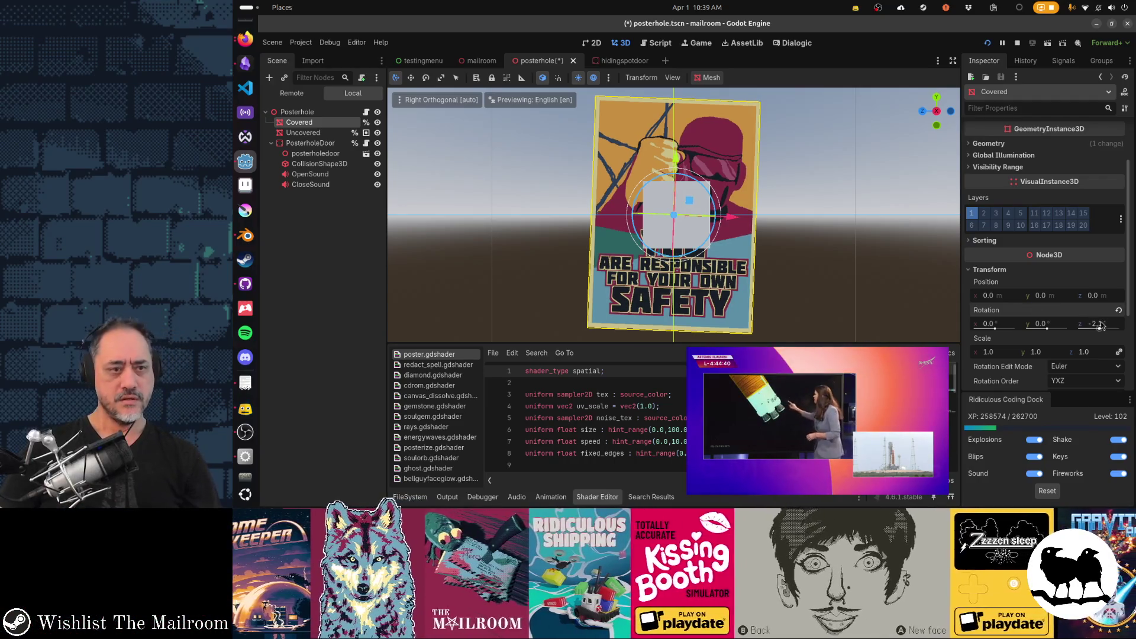
- Tilt PosterholeDoor to about -9.6° on Z, save, and relaunch the game
{"action": "left_click", "coordinate": [310, 143]}
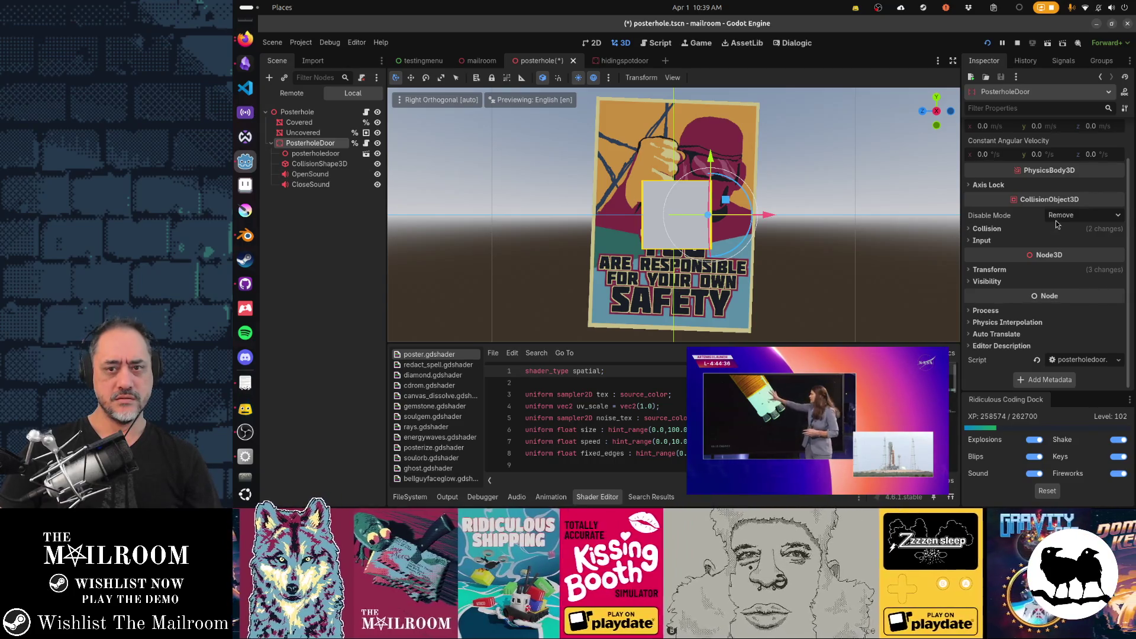
{"action": "left_click", "coordinate": [1014, 271]}
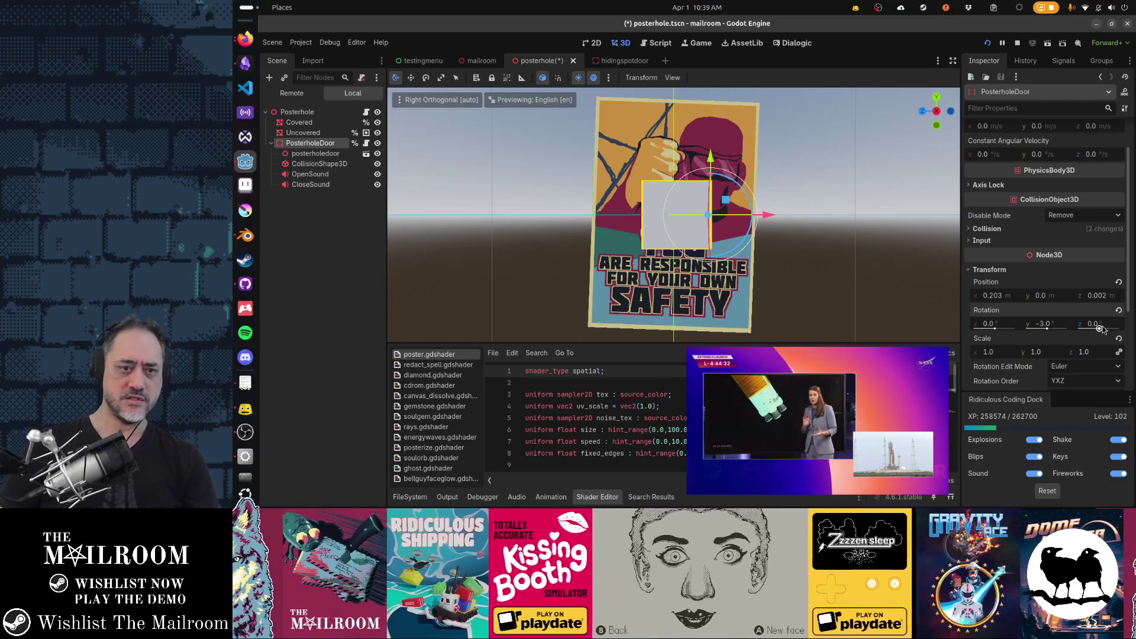
{"action": "left_click_drag", "start_coordinate": [746, 194], "coordinate": [711, 167]}
{"action": "key", "text": "t"}
{"action": "key", "text": "ctrl+s"}
{"action": "key", "text": "F5"}
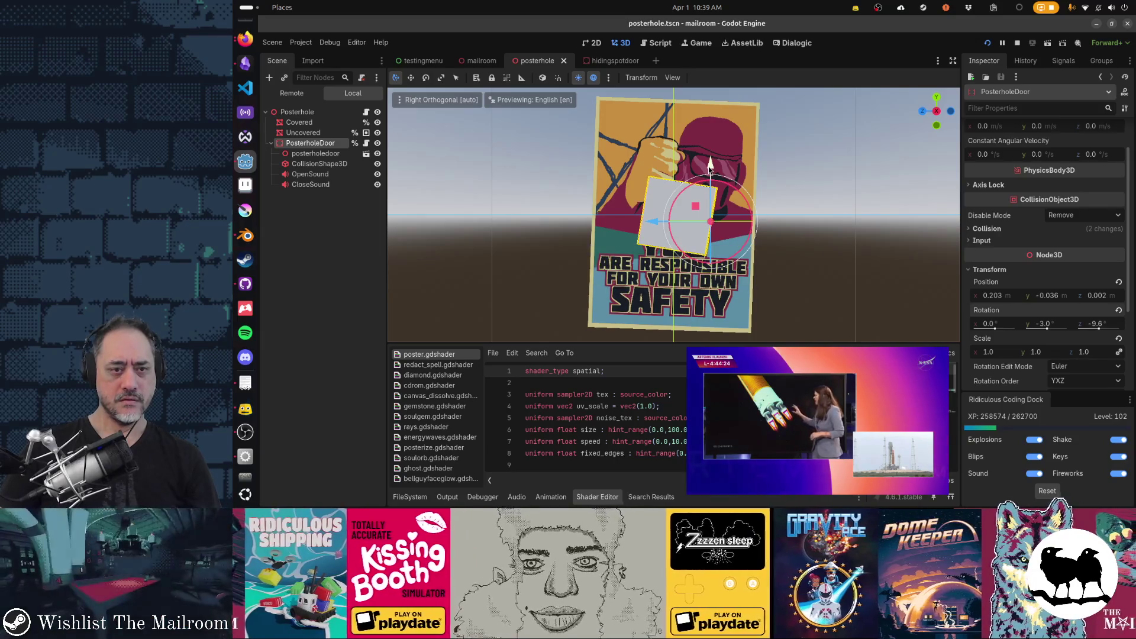
- Test the door in-game, then straighten PosterholeDoor to about -4.9° Z and save
{"action": "left_click", "coordinate": [710, 190]}
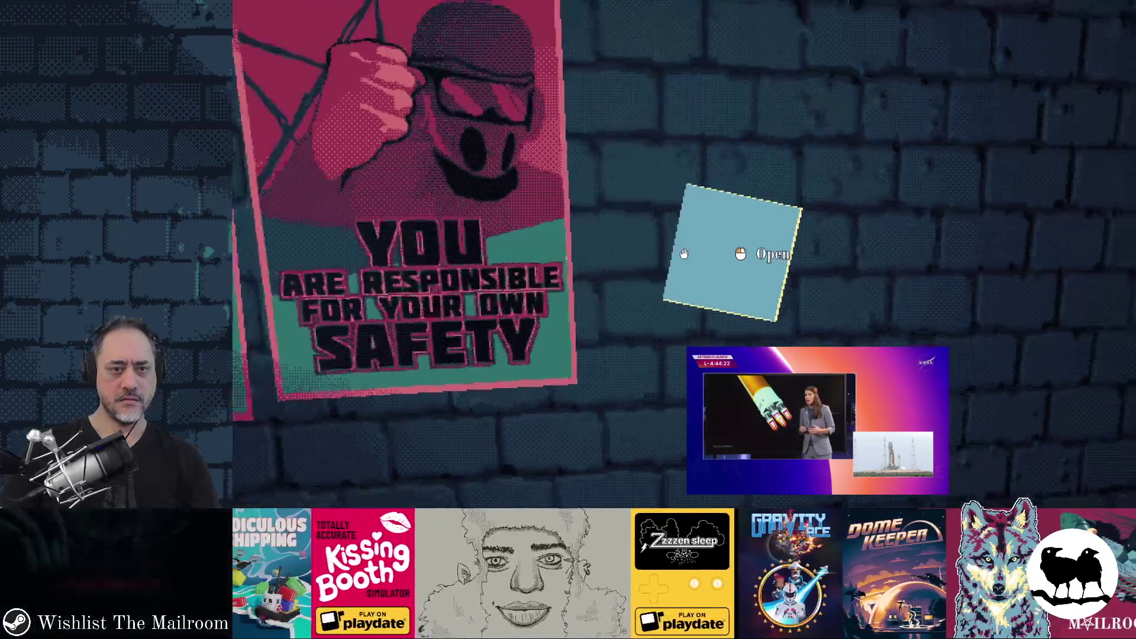
{"action": "left_click", "coordinate": [683, 254]}
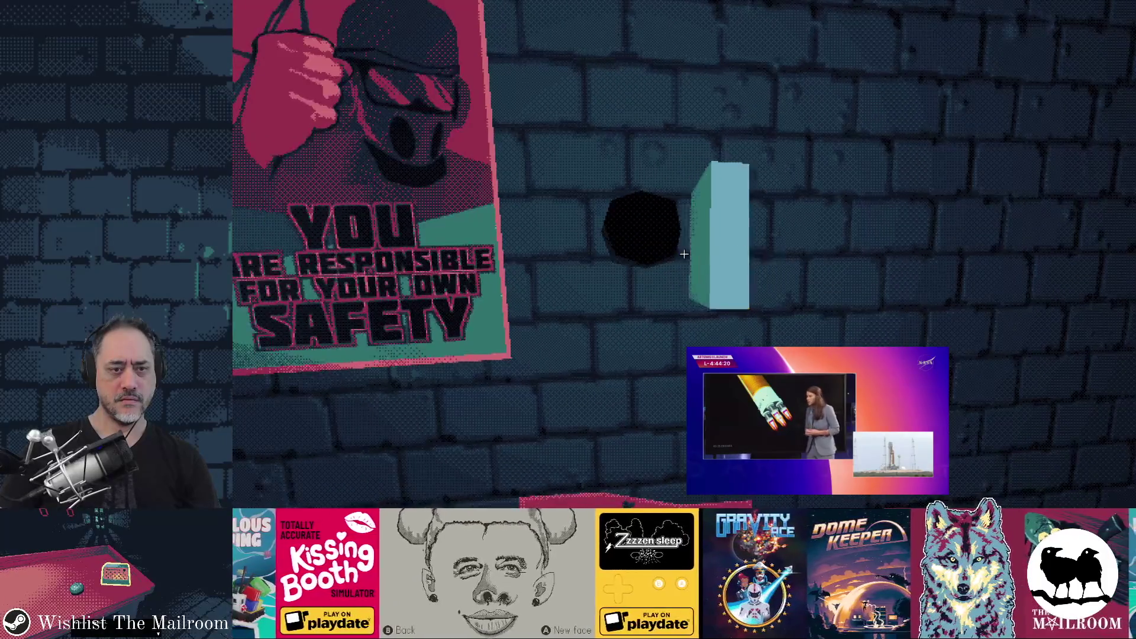
{"action": "left_click", "coordinate": [684, 254]}
{"action": "key", "text": "F8"}
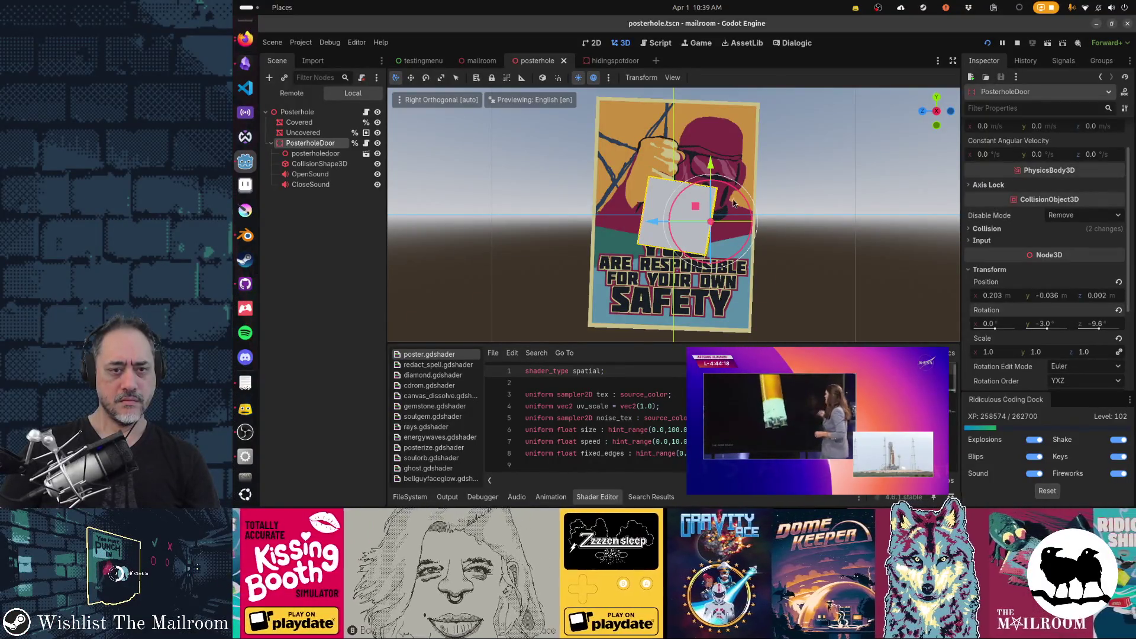
{"action": "left_click_drag", "start_coordinate": [736, 194], "coordinate": [714, 168]}
{"action": "key", "text": "ctrl+s"}
- Check the door fit in the running game and raise PosterholeDoor to y 0.016
{"action": "key", "text": "alt+Tab"}
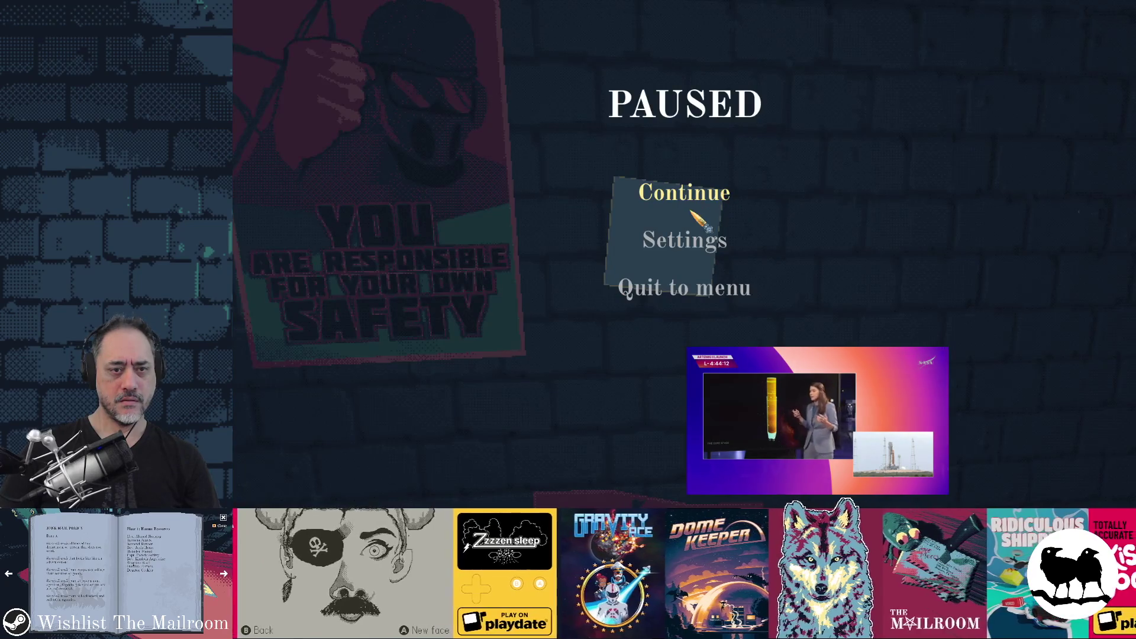
{"action": "left_click", "coordinate": [686, 195]}
{"action": "left_click", "coordinate": [683, 254]}
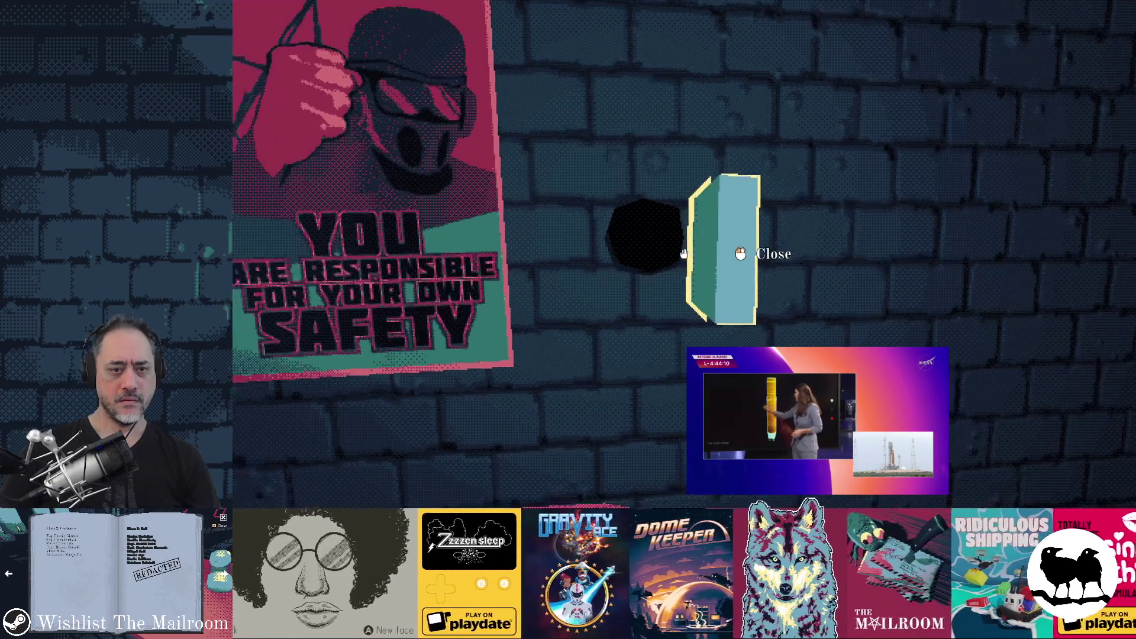
{"action": "key", "text": "alt+Tab"}
{"action": "left_click_drag", "start_coordinate": [712, 164], "coordinate": [711, 158]}
{"action": "key", "text": "alt+Tab"}
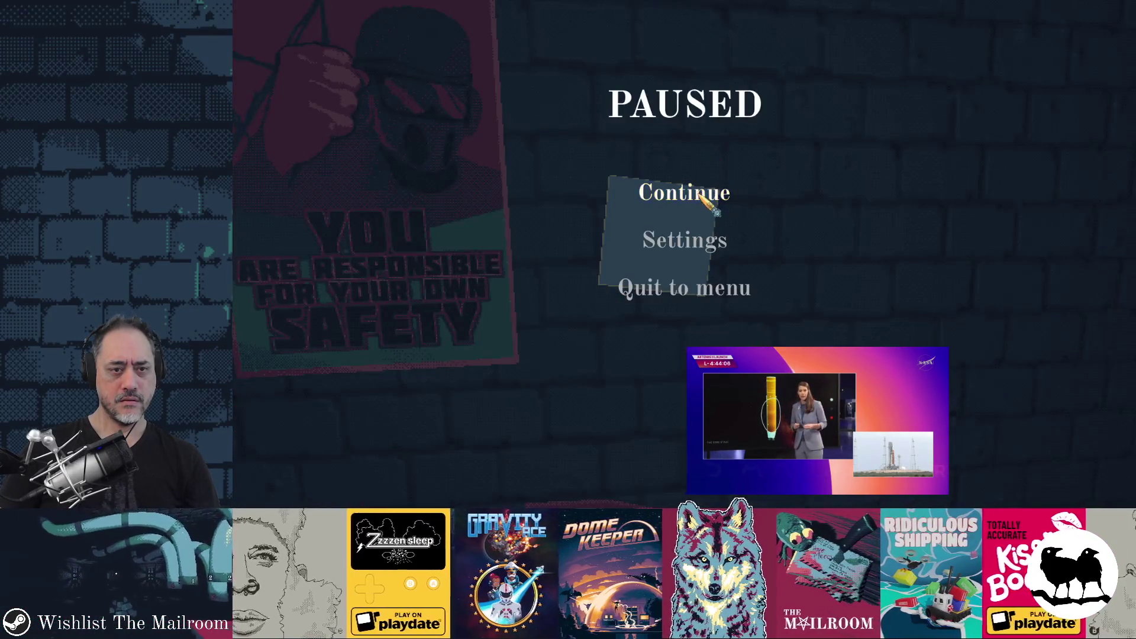
{"action": "left_click", "coordinate": [702, 197]}
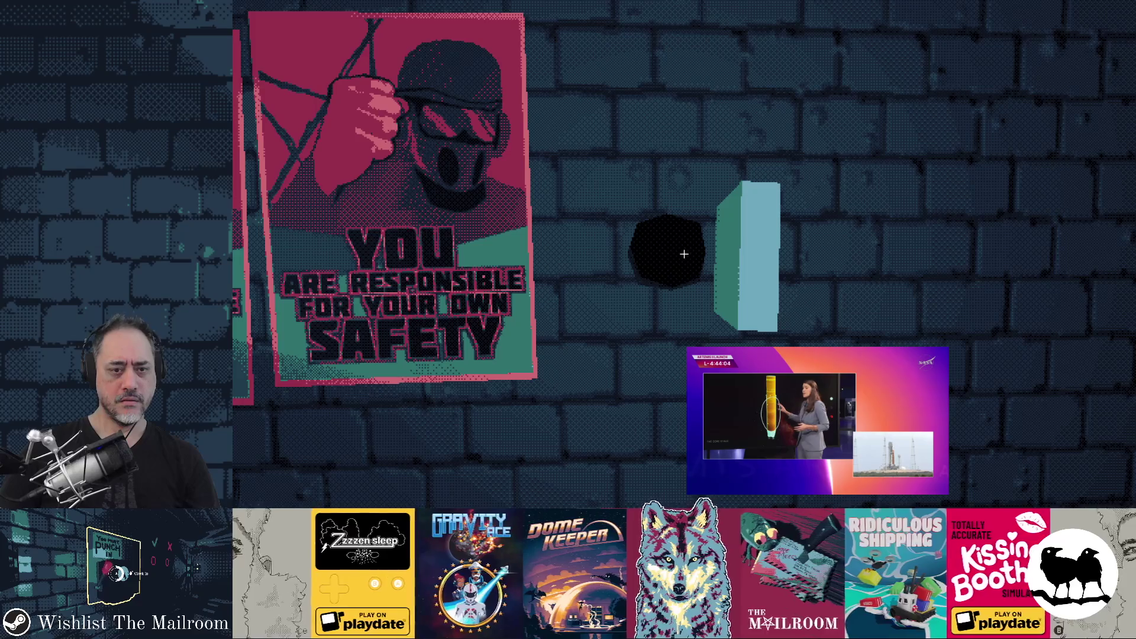
{"action": "key", "text": "alt+Tab"}
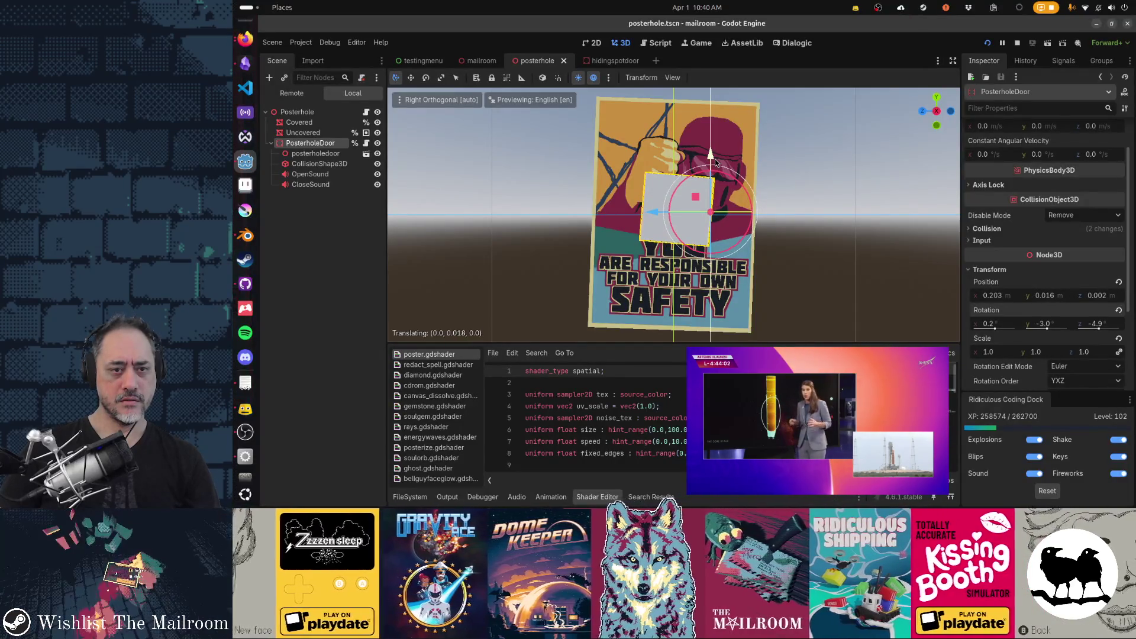
{"action": "key", "text": "alt+Tab"}
{"action": "left_click", "coordinate": [720, 190]}
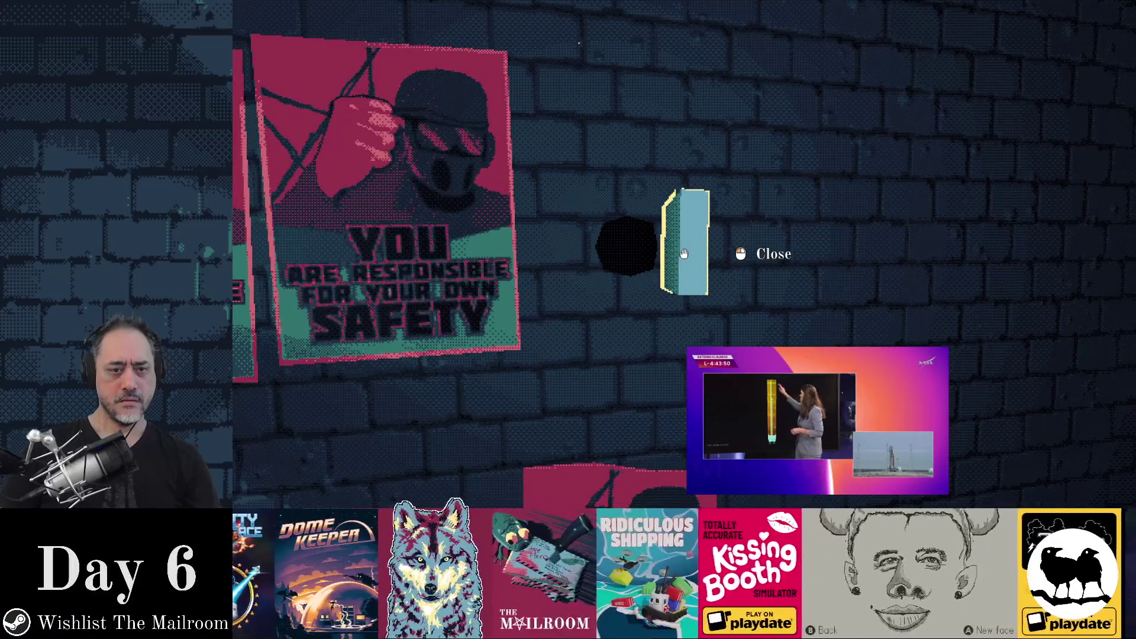
{"action": "key", "text": "w"}
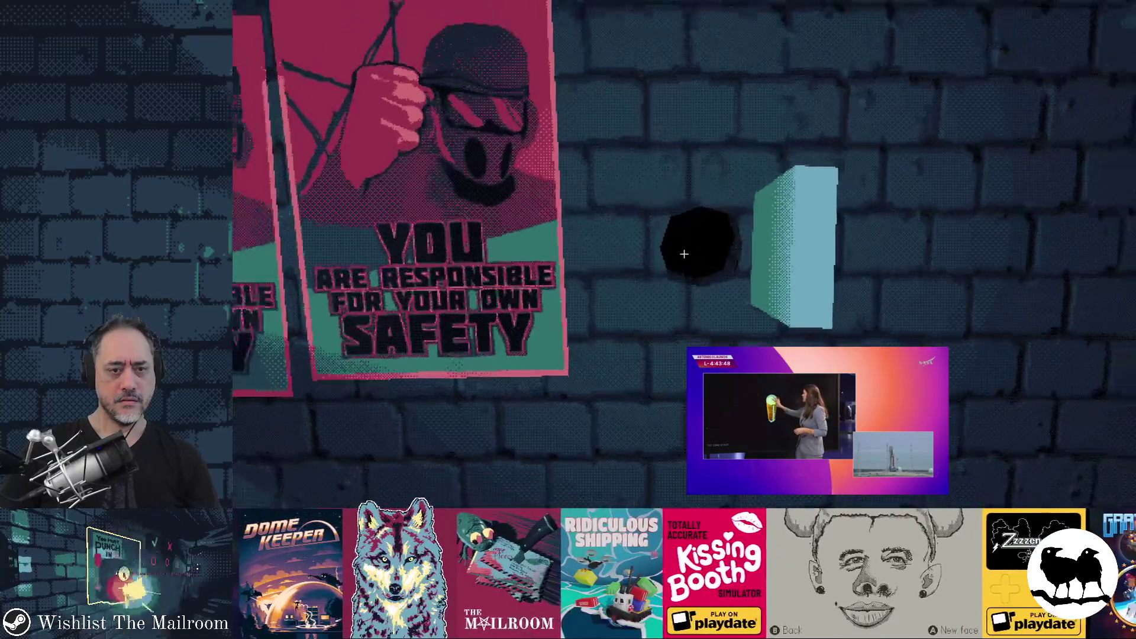
{"action": "type", "text": "skip"}
{"action": "key", "text": "Return"}
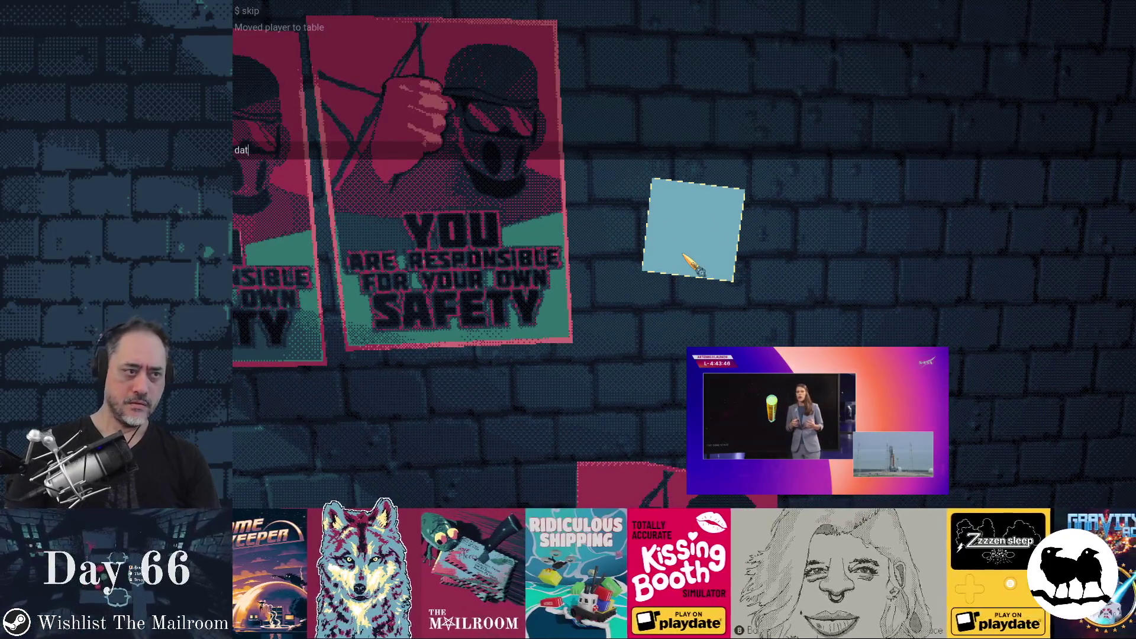
{"action": "type", "text": "day 1"}
{"action": "key", "text": "Return"}
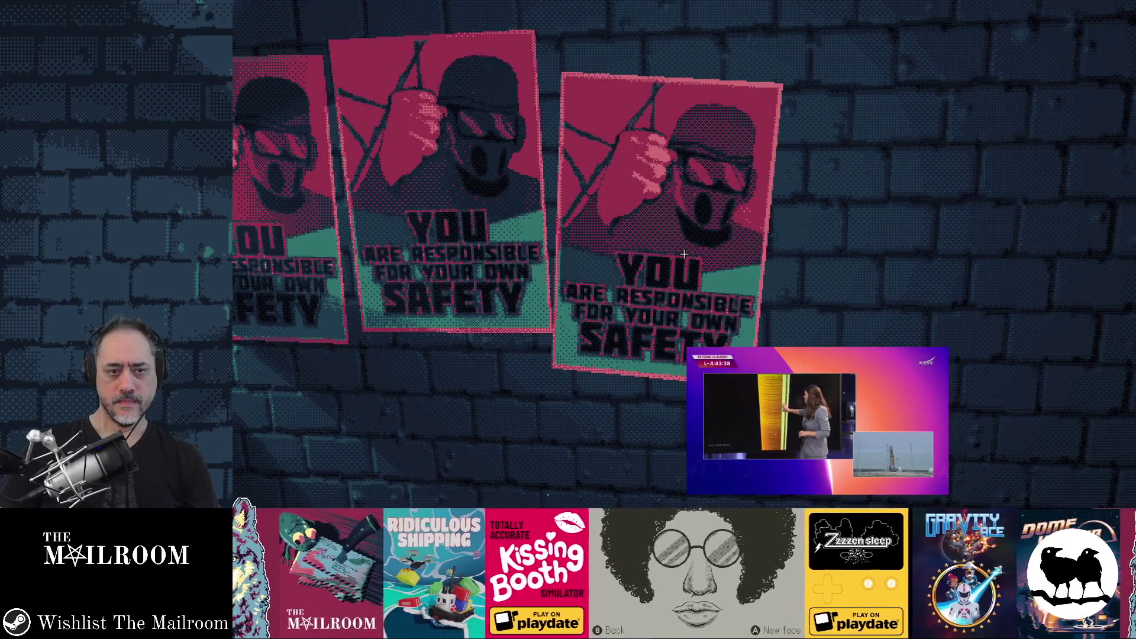
{"action": "key", "text": "grave"}
{"action": "key", "text": "Return"}
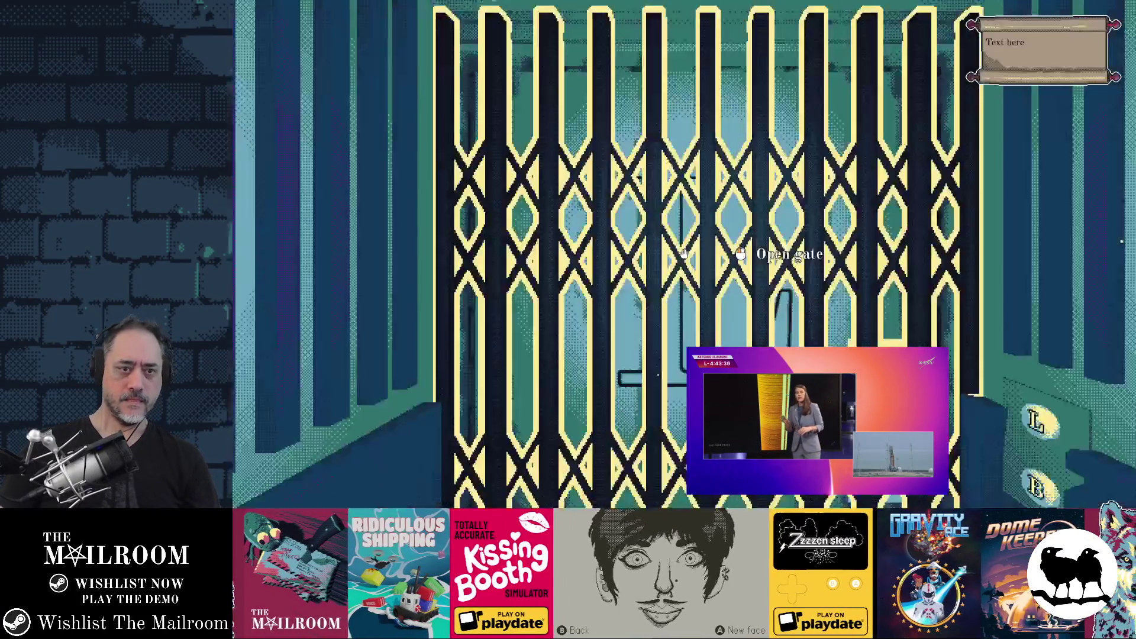
{"action": "type", "text": "skip"}
{"action": "key", "text": "Return"}
{"action": "key", "text": "grave"}
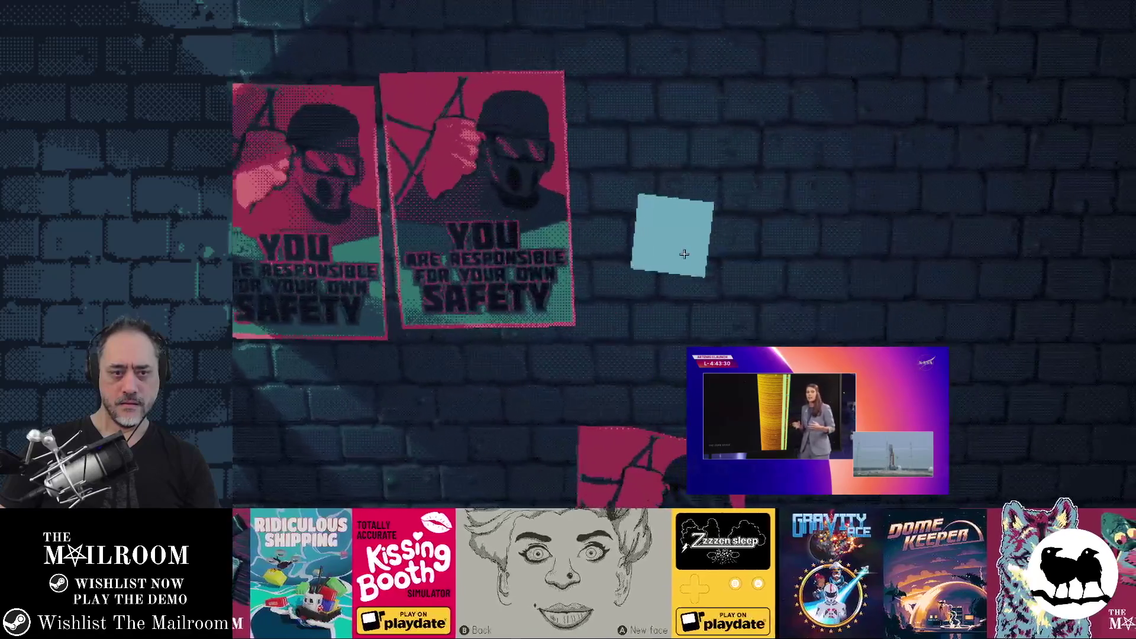
{"action": "left_click", "coordinate": [684, 253]}
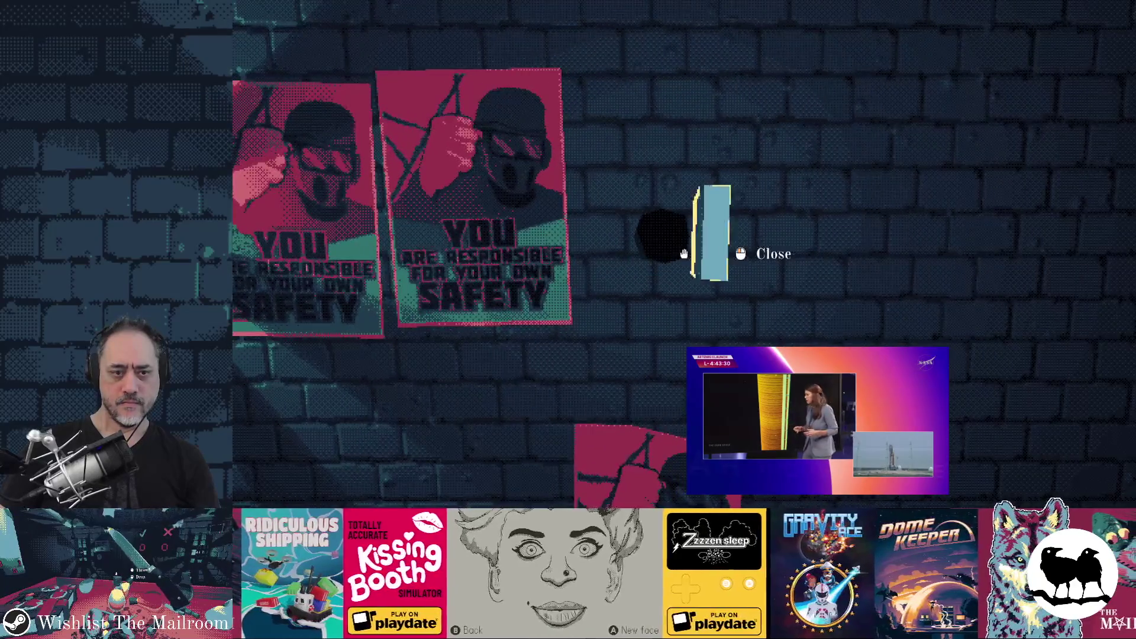
{"action": "left_click", "coordinate": [684, 254]}
{"action": "left_click", "coordinate": [684, 254]}
{"action": "left_click", "coordinate": [684, 253]}
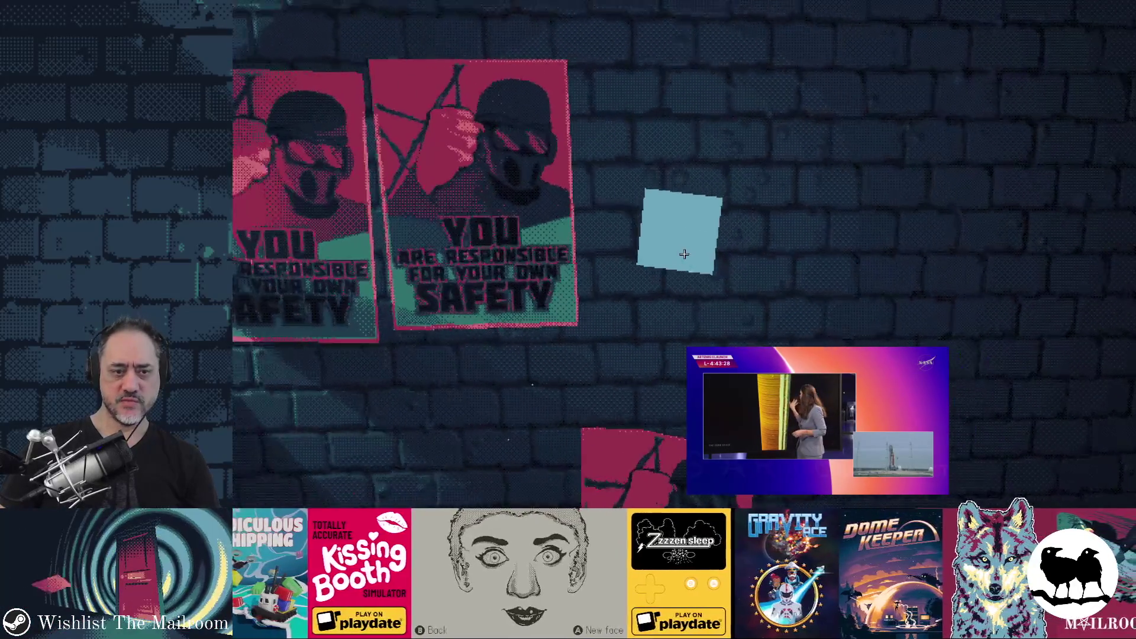
{"action": "left_click", "coordinate": [683, 253]}
{"action": "key", "text": "F8"}
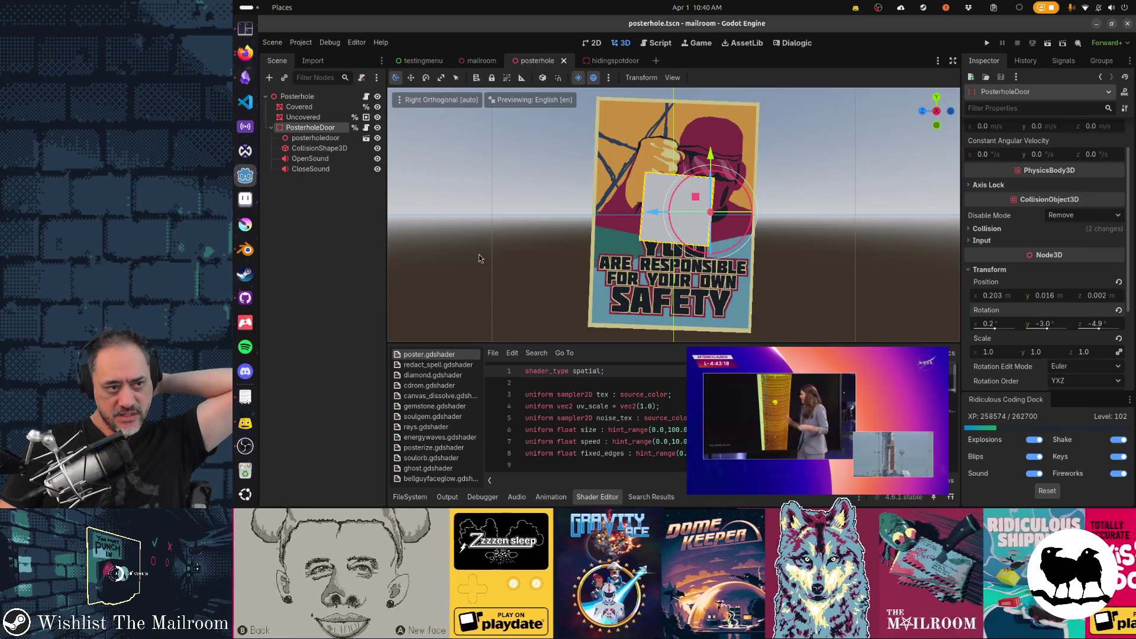
- In posterhole.gd, replace the show and hide calls with activate and deactivate, and save
{"action": "left_click", "coordinate": [367, 96]}
{"action": "double_click", "coordinate": [636, 165]}
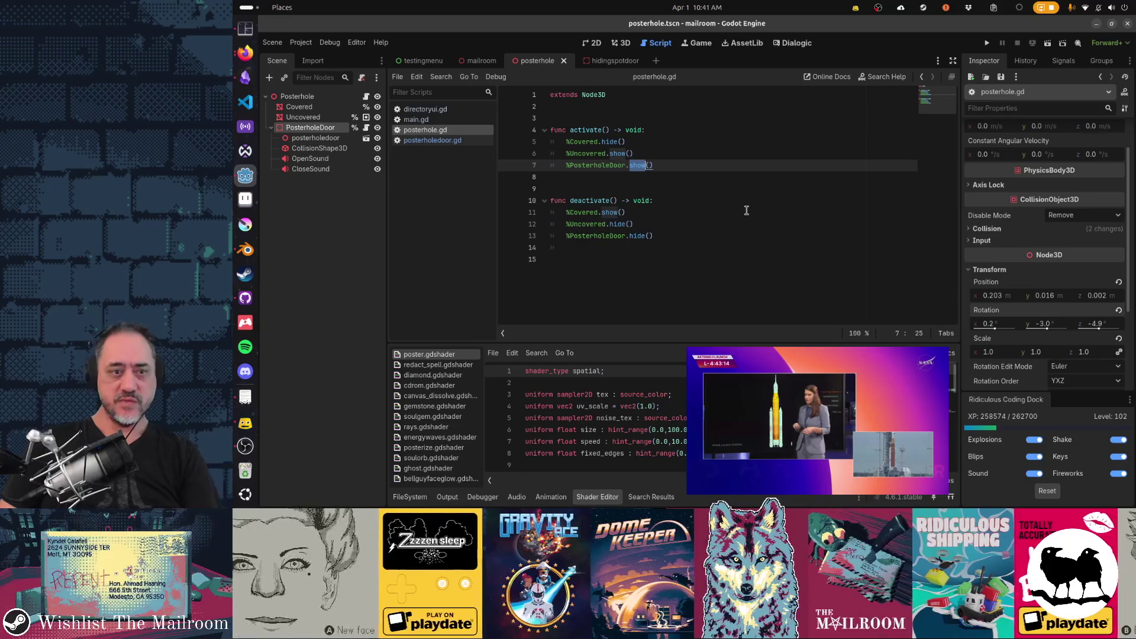
{"action": "type", "text": "activate"}
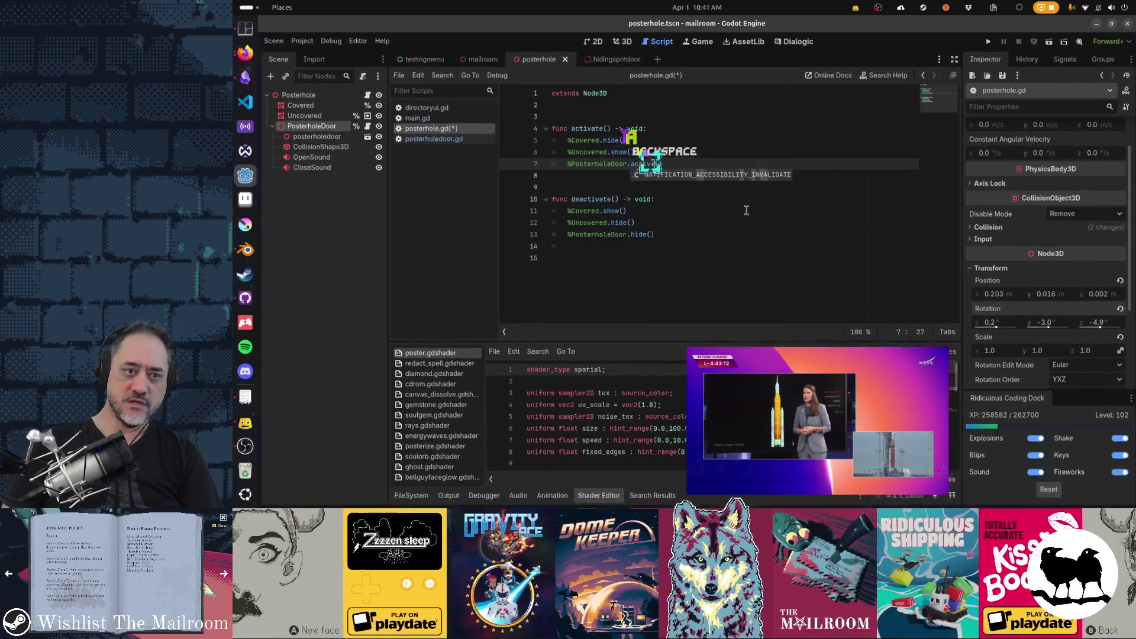
{"action": "key", "text": "ctrl+shift+Left"}
{"action": "key", "text": "Escape"}
{"action": "key", "text": "Down"}
{"action": "key", "text": "Down"}
{"action": "key", "text": "Down"}
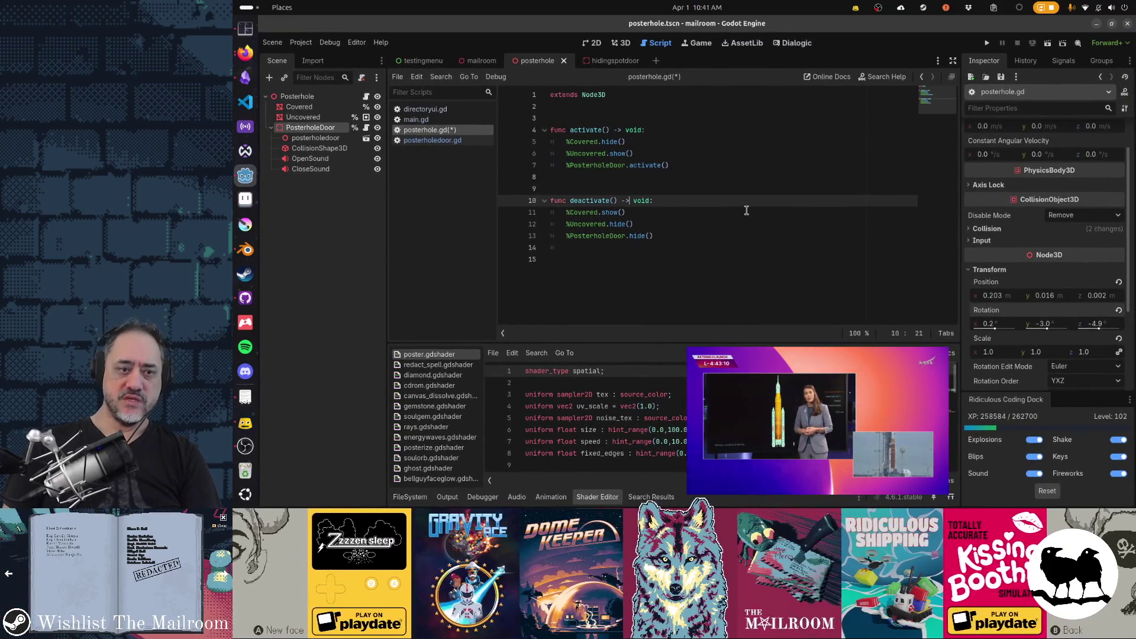
{"action": "key", "text": "ctrl+shift+Right"}
{"action": "type", "text": "deactivate"}
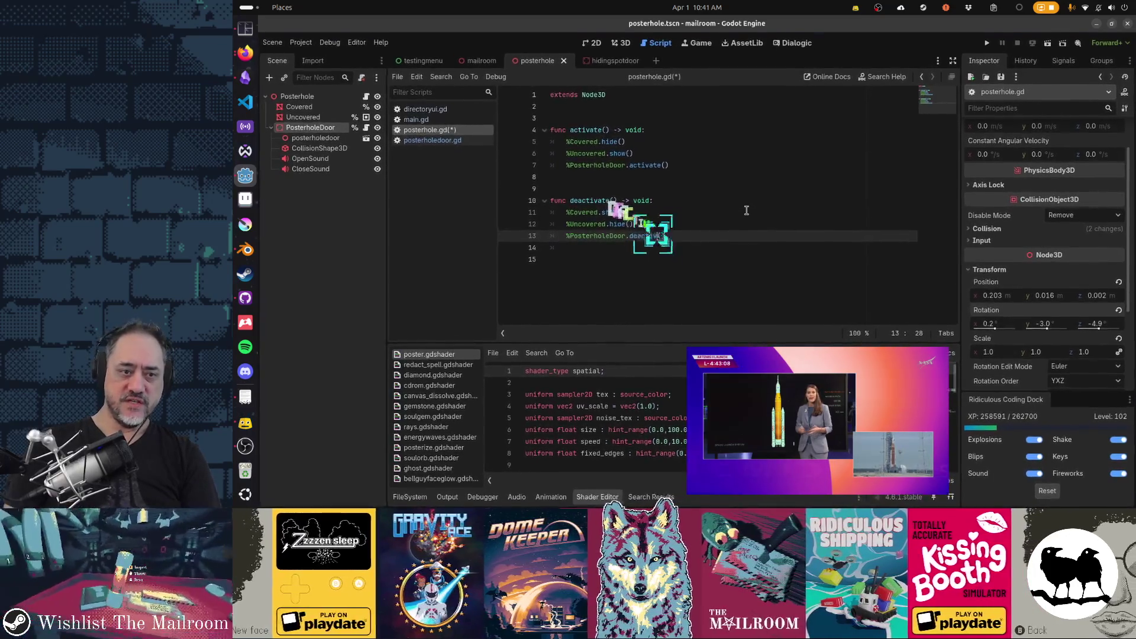
{"action": "key", "text": "ctrl+s"}
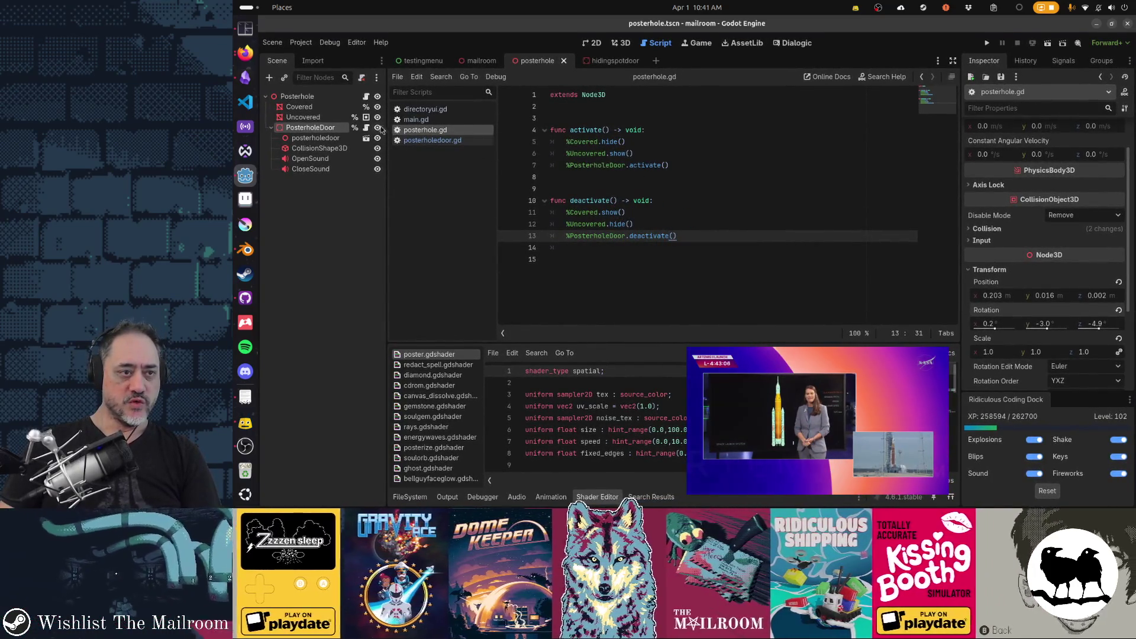
- In posterholedoor.gd, add activate() -> void and deactivate() -> void functions with pass placeholders after _ready
{"action": "left_click", "coordinate": [366, 127]}
{"action": "scroll", "coordinate": [615, 237], "scroll_direction": "up", "scroll_amount": 5}
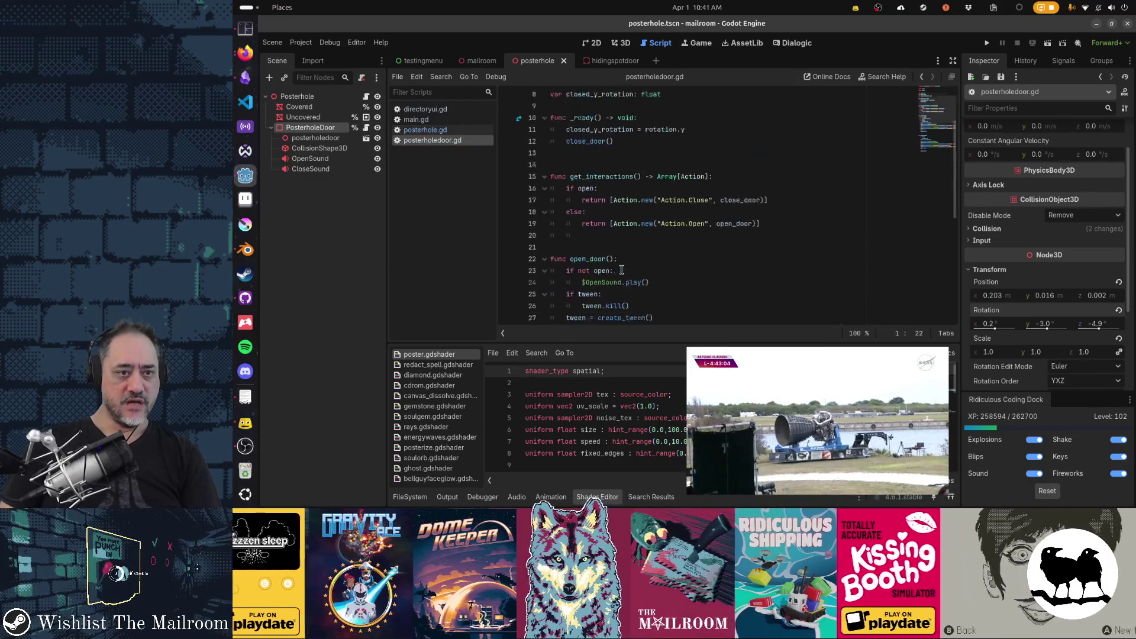
{"action": "left_click", "coordinate": [609, 236]}
{"action": "key", "text": "Return"}
{"action": "key", "text": "Return"}
{"action": "type", "text": "func activate() -> void:"}
{"action": "key", "text": "Return"}
{"action": "type", "text": "pass"}
{"action": "key", "text": "Return"}
{"action": "key", "text": "Return"}
{"action": "key", "text": "Return"}
{"action": "key", "text": "BackSpace"}
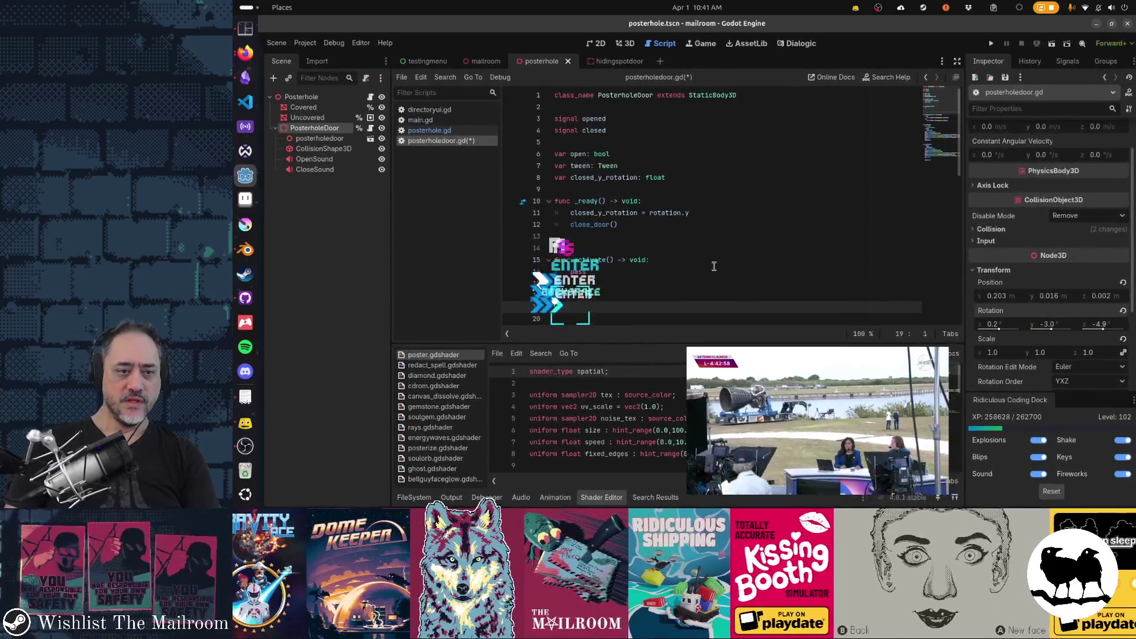
{"action": "type", "text": "func d"}
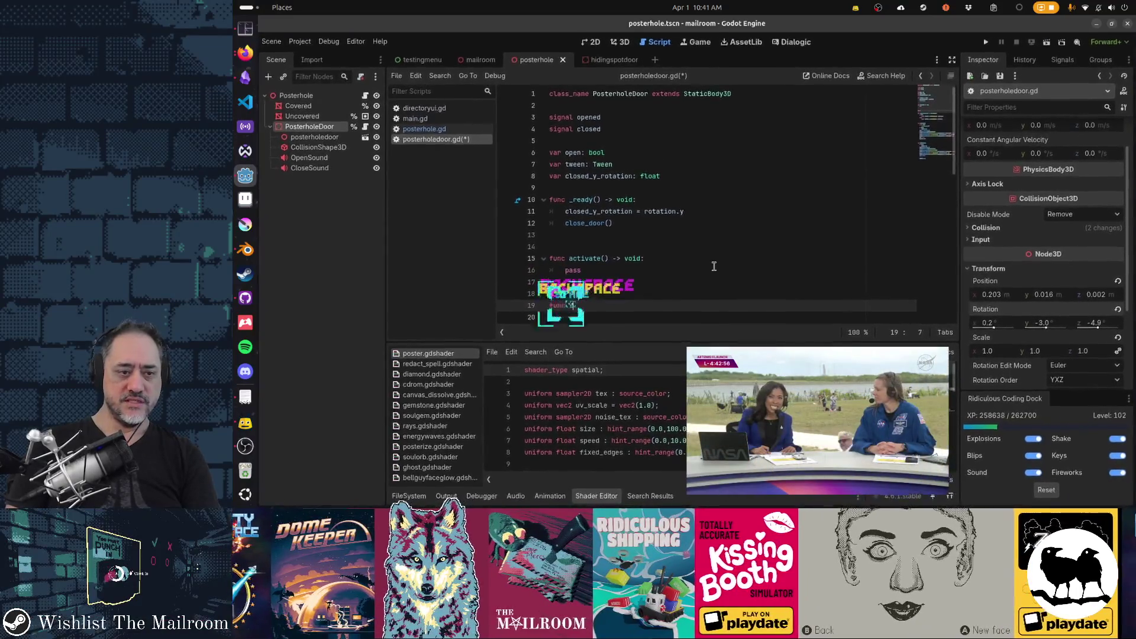
{"action": "type", "text": "eactivate() -> void:"}
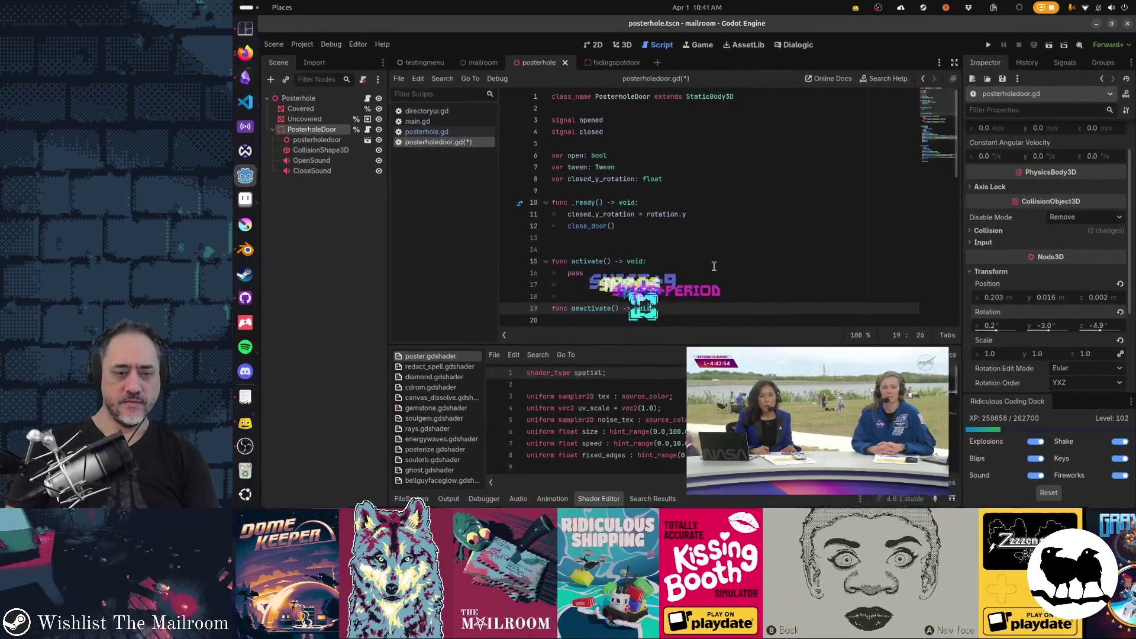
{"action": "key", "text": "Return"}
{"action": "type", "text": "pass"}
{"action": "key", "text": "Return"}
{"action": "key", "text": "Up"}
{"action": "key", "text": "Up"}
{"action": "key", "text": "Home"}
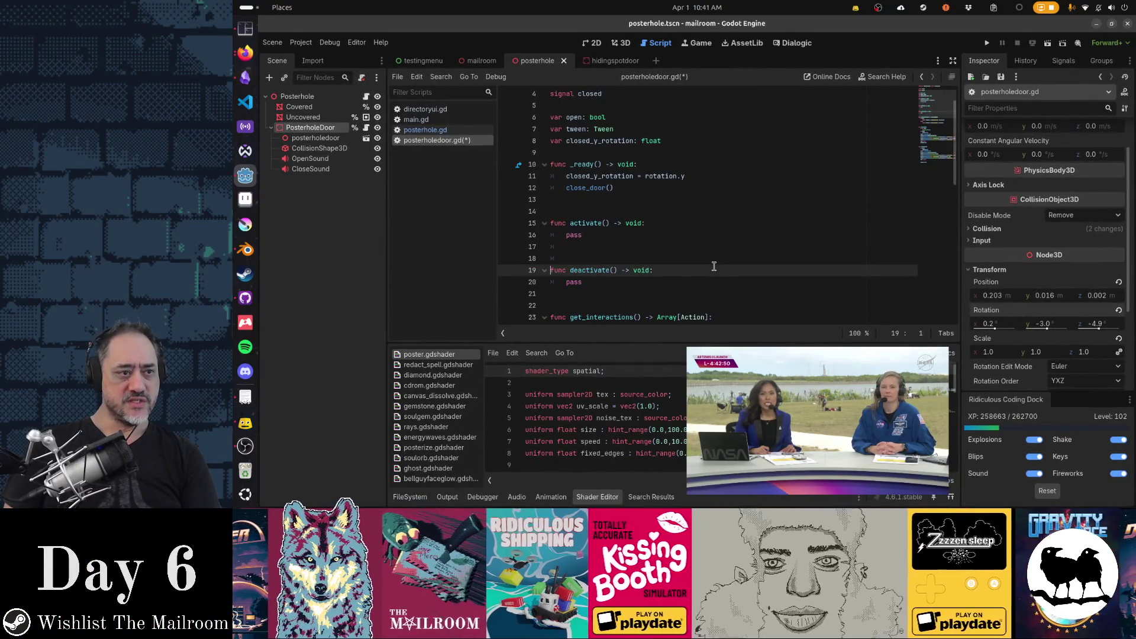
- Write $CollisionShape3D.disabled = true in deactivate() and remove its pass line
{"action": "key", "text": "Return"}
{"action": "type", "text": "$CollisionShape3D"}
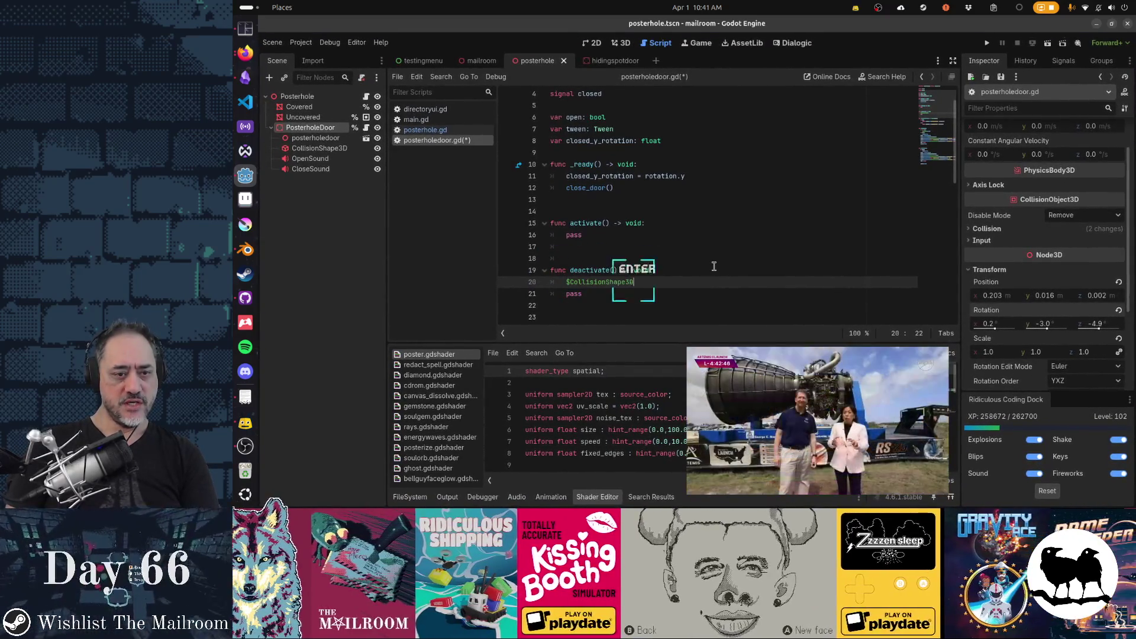
{"action": "type", "text": ".de"}
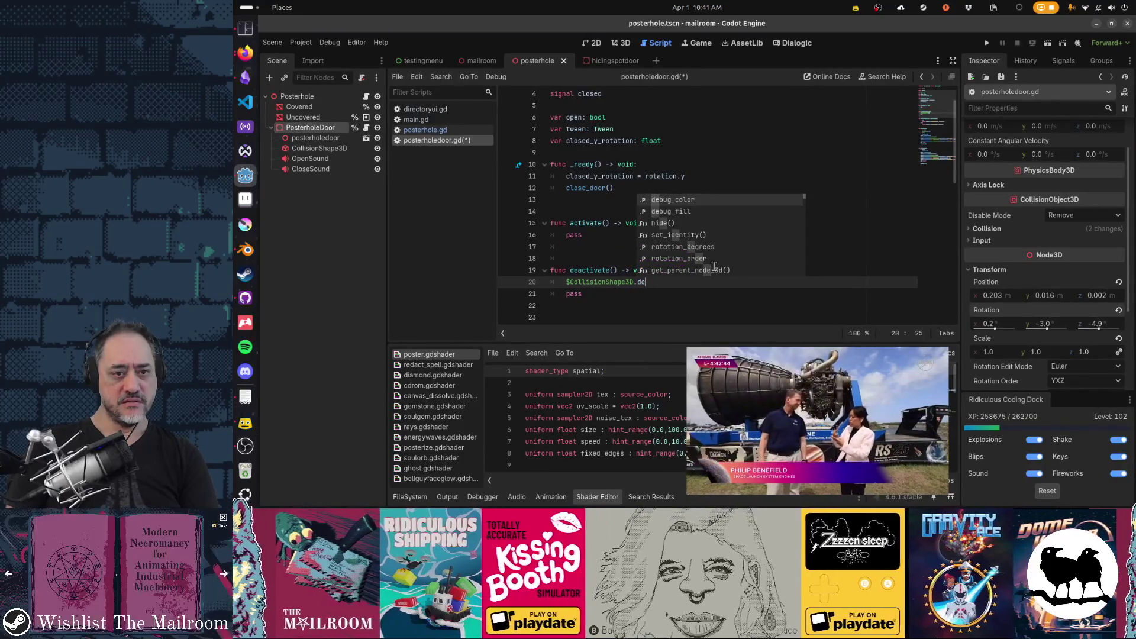
{"action": "type", "text": "ac"}
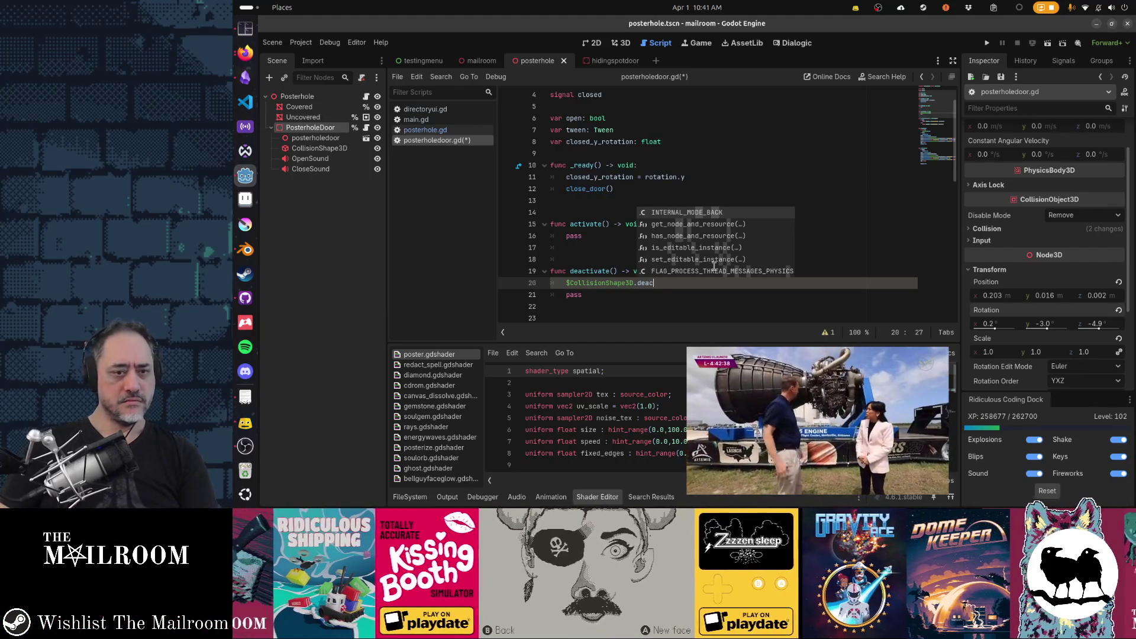
{"action": "key", "text": "Escape"}
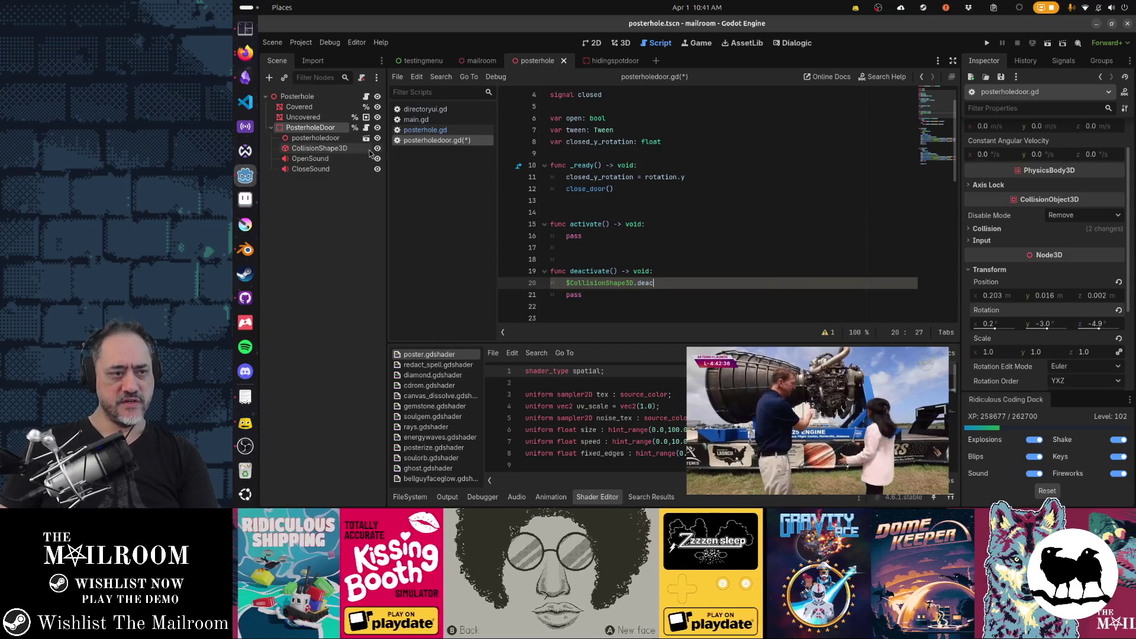
{"action": "left_click", "coordinate": [355, 148]}
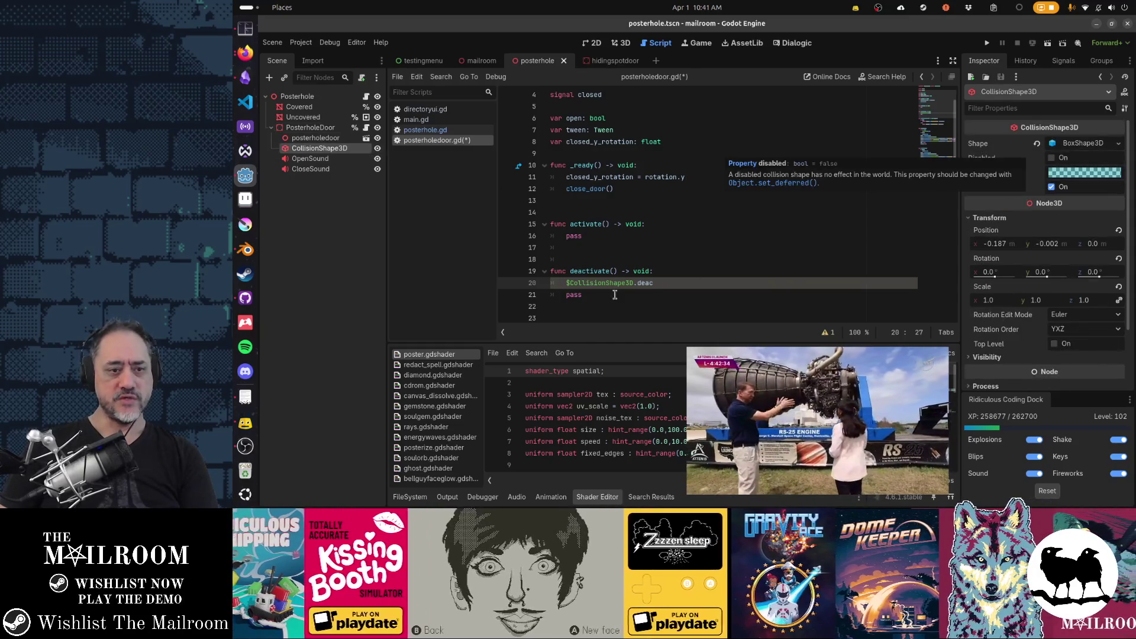
{"action": "type", "text": "disabl"}
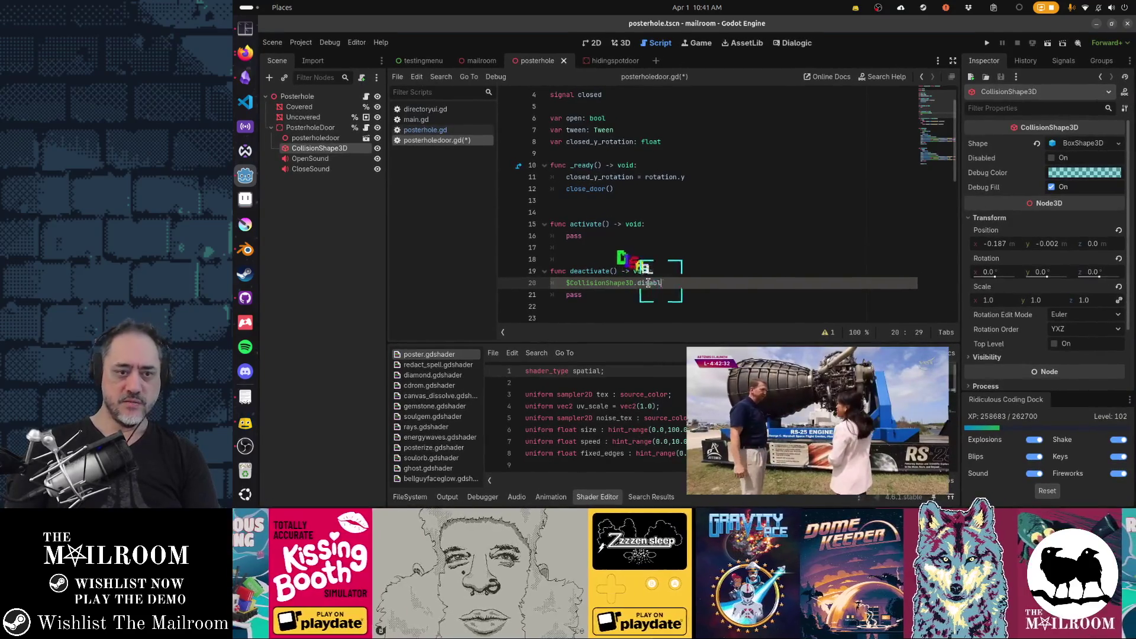
{"action": "type", "text": "ed = true"}
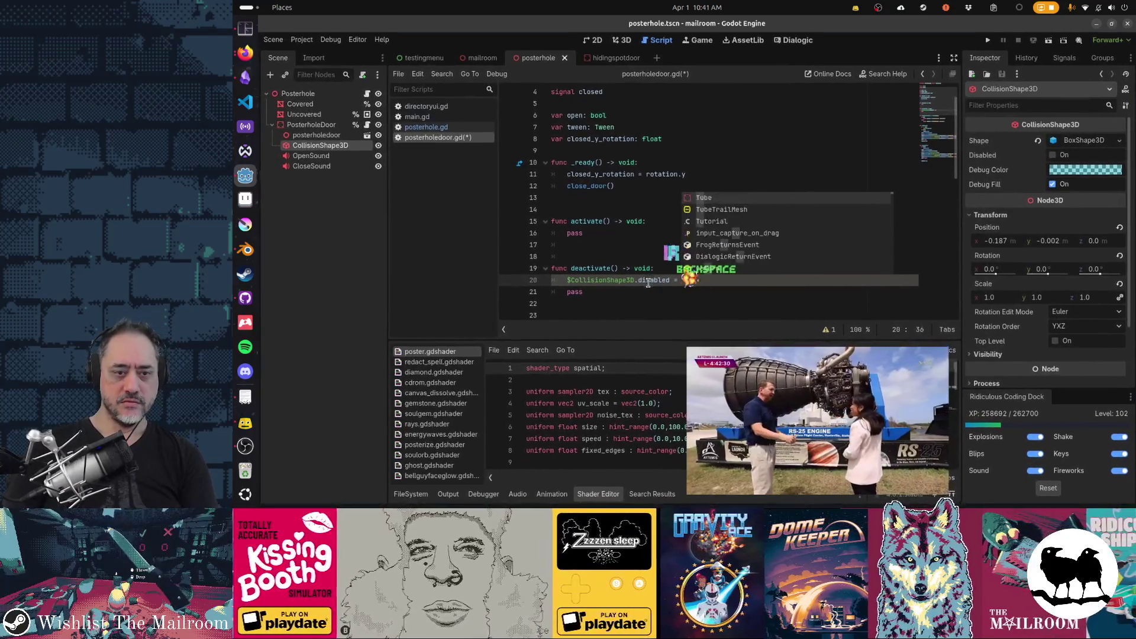
{"action": "key", "text": "Home"}
{"action": "key", "text": "Down"}
{"action": "key", "text": "ctrl+x"}
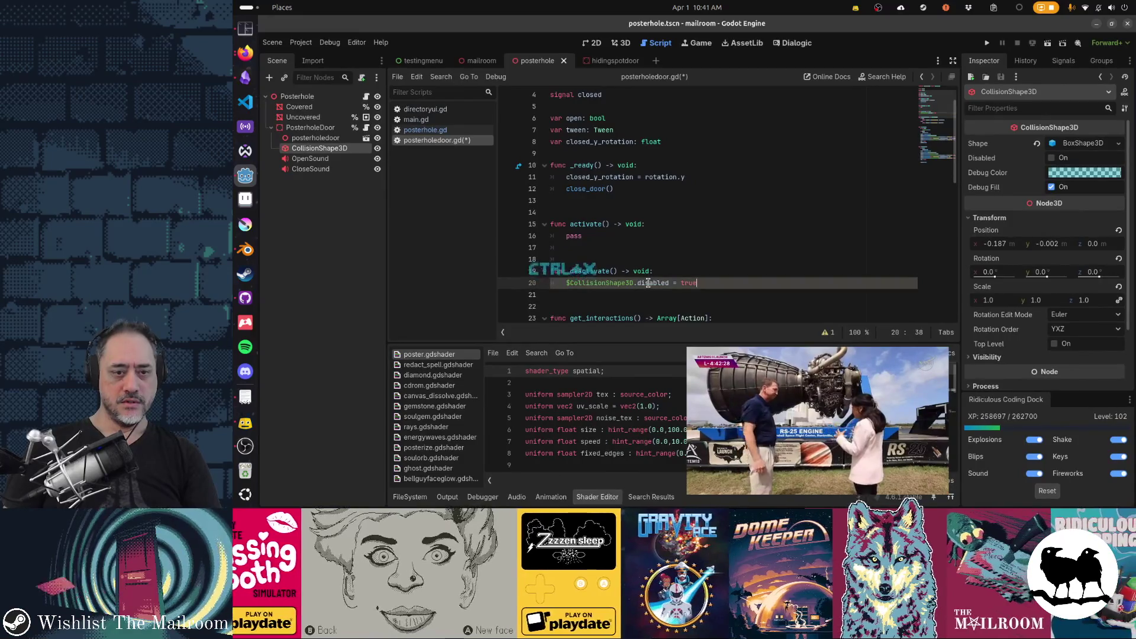
- Replace pass in activate() with $CollisionShape3D.disabled = false, save, and run the game
{"action": "key", "text": "Up"}
{"action": "key", "text": "Up"}
{"action": "key", "text": "Up"}
{"action": "key", "text": "shift+End"}
{"action": "key", "text": "ctrl+v"}
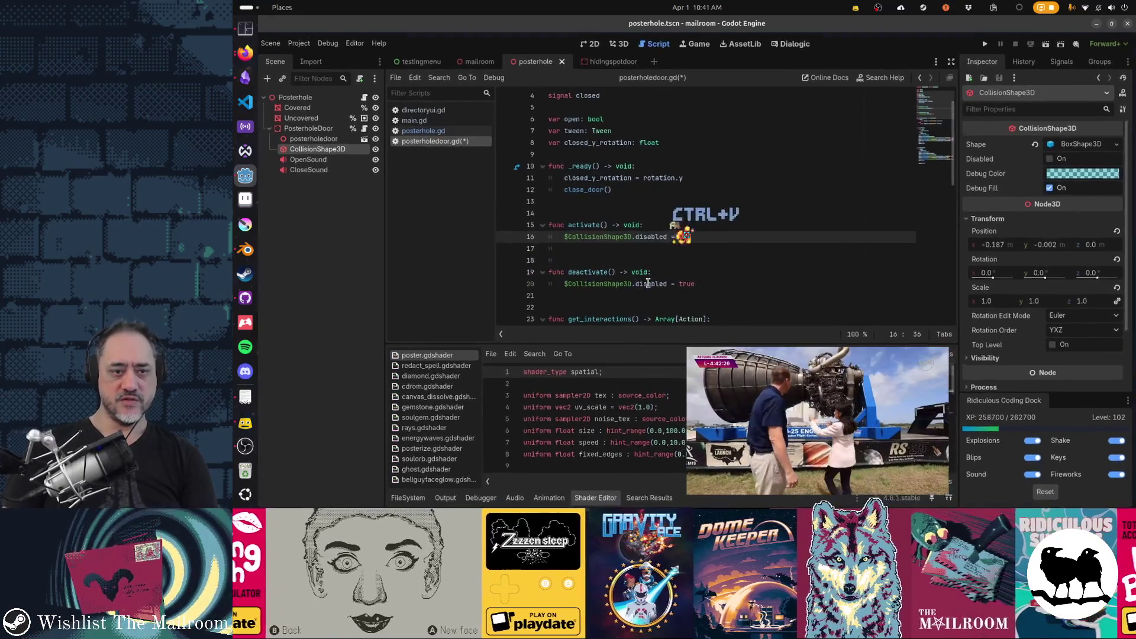
{"action": "key", "text": "ctrl+shift+Left"}
{"action": "type", "text": "false"}
{"action": "key", "text": "Down"}
{"action": "key", "text": "Down"}
{"action": "key", "text": "Down"}
{"action": "key", "text": "Down"}
{"action": "key", "text": "Down"}
{"action": "key", "text": "Up"}
{"action": "key", "text": "Up"}
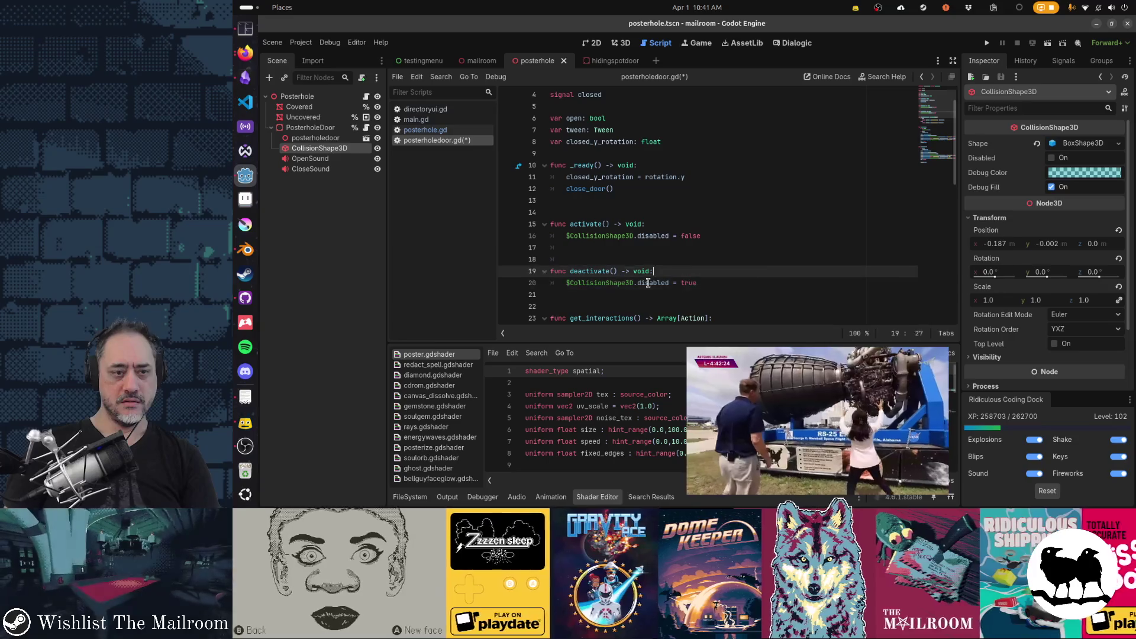
{"action": "key", "text": "ctrl+s"}
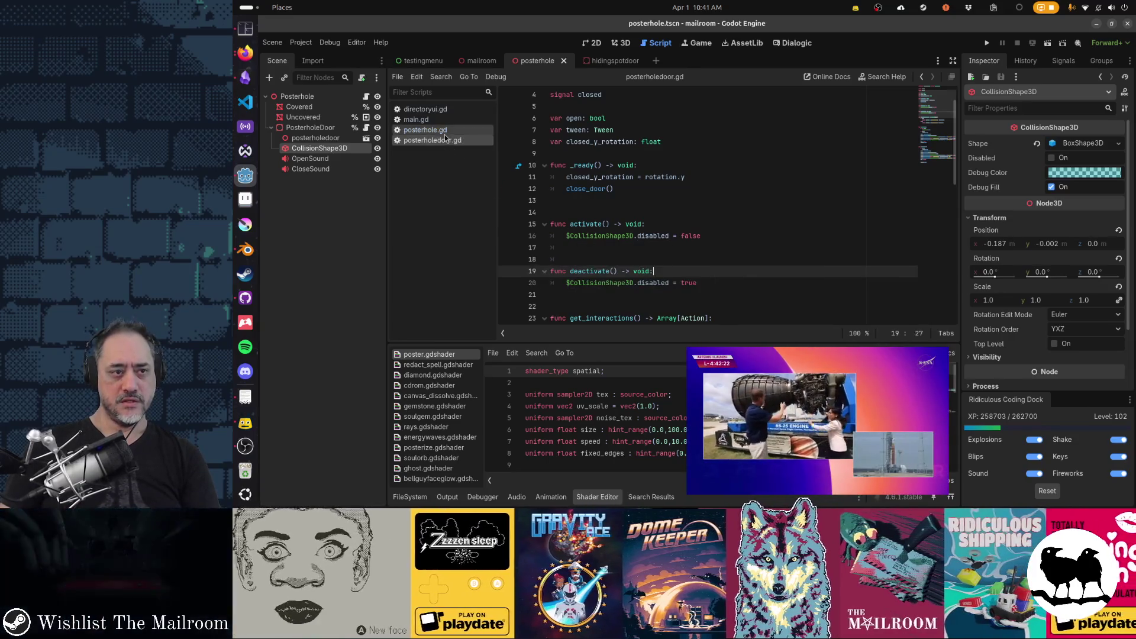
{"action": "left_click", "coordinate": [445, 131]}
{"action": "key", "text": "alt+Tab"}
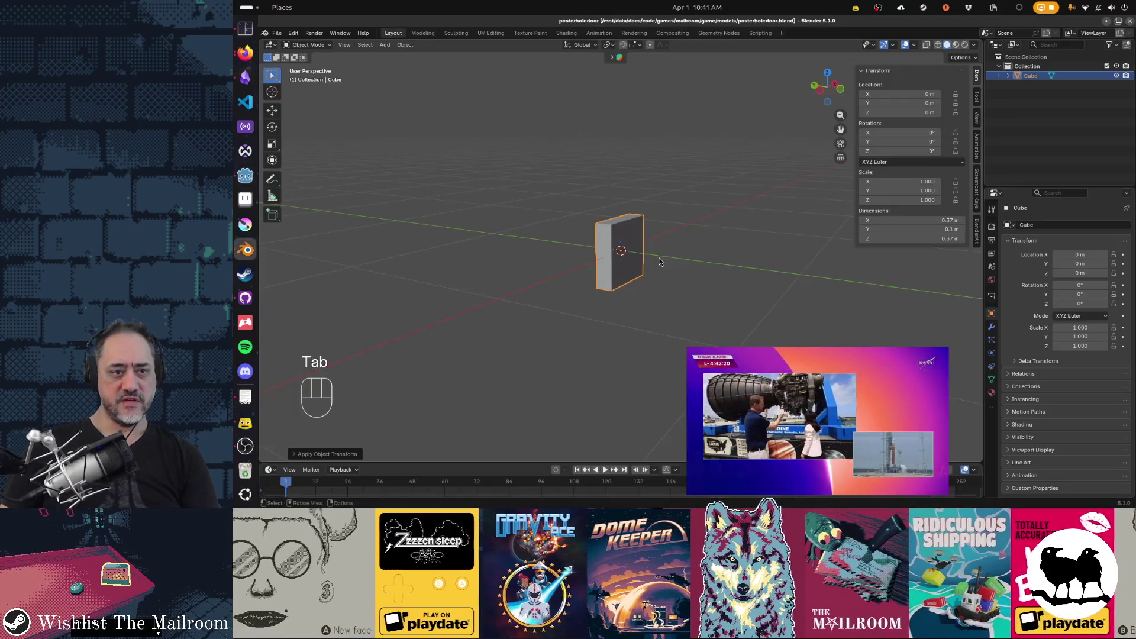
{"action": "key", "text": "alt+Tab"}
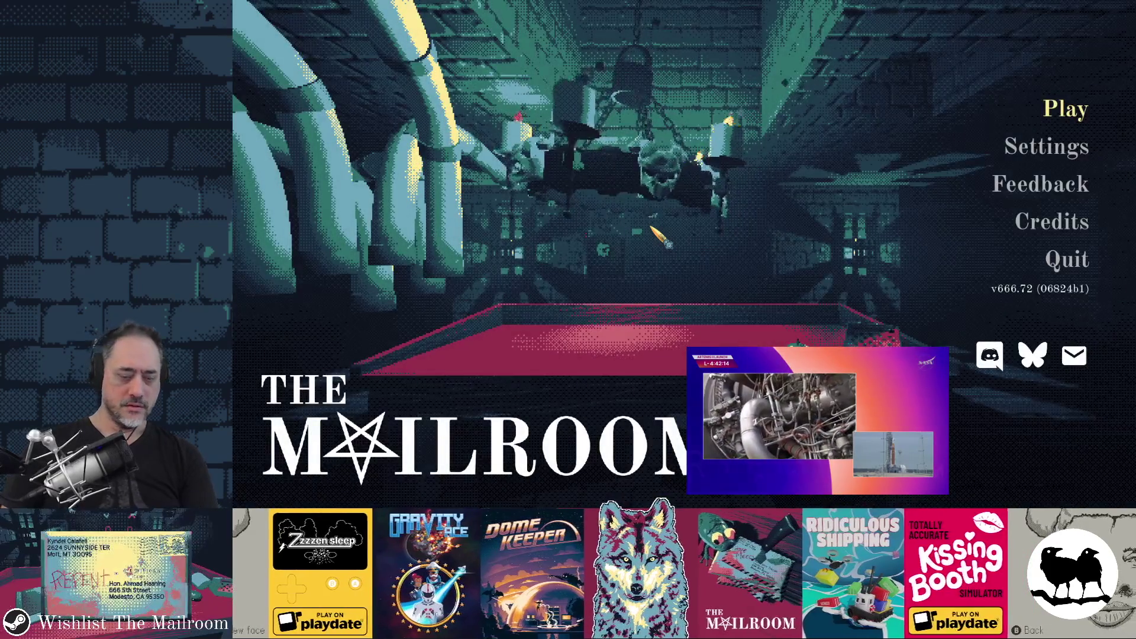
- Start day 1 from the Testing menu and walk up to the blue note on the safety posters
{"action": "key", "text": "t"}
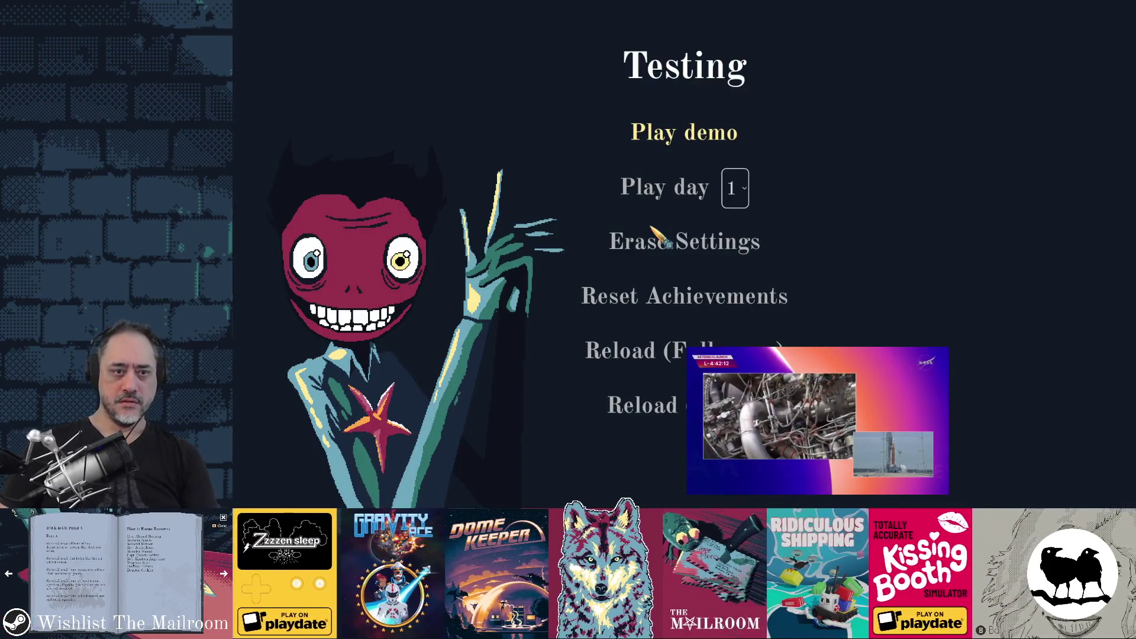
{"action": "left_click", "coordinate": [736, 189]}
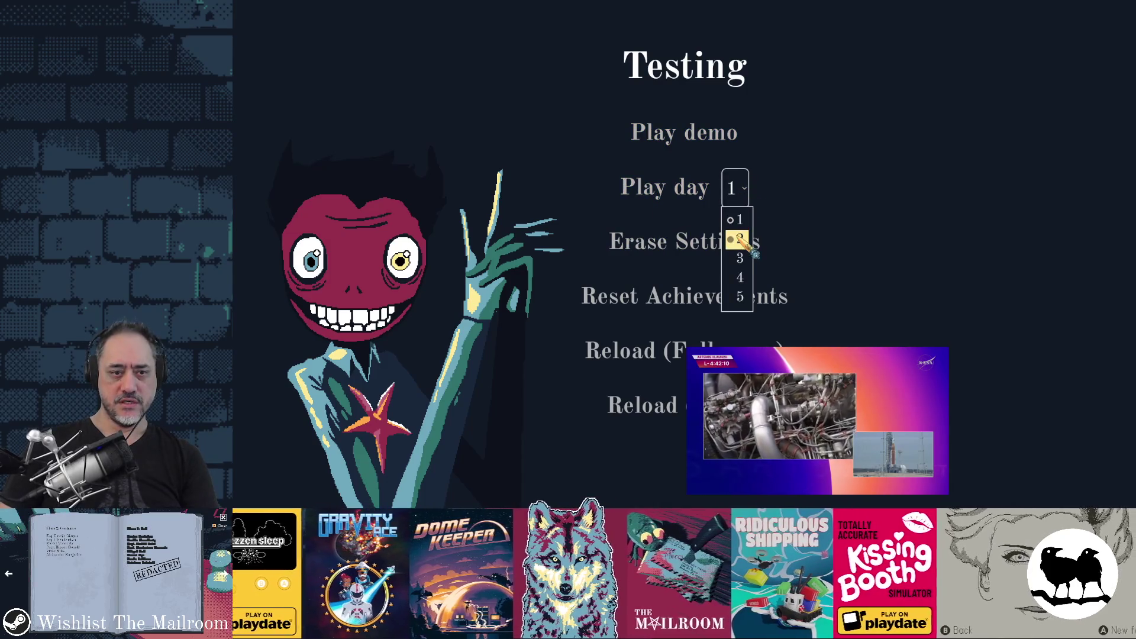
{"action": "left_click", "coordinate": [738, 219]}
{"action": "left_click", "coordinate": [655, 187]}
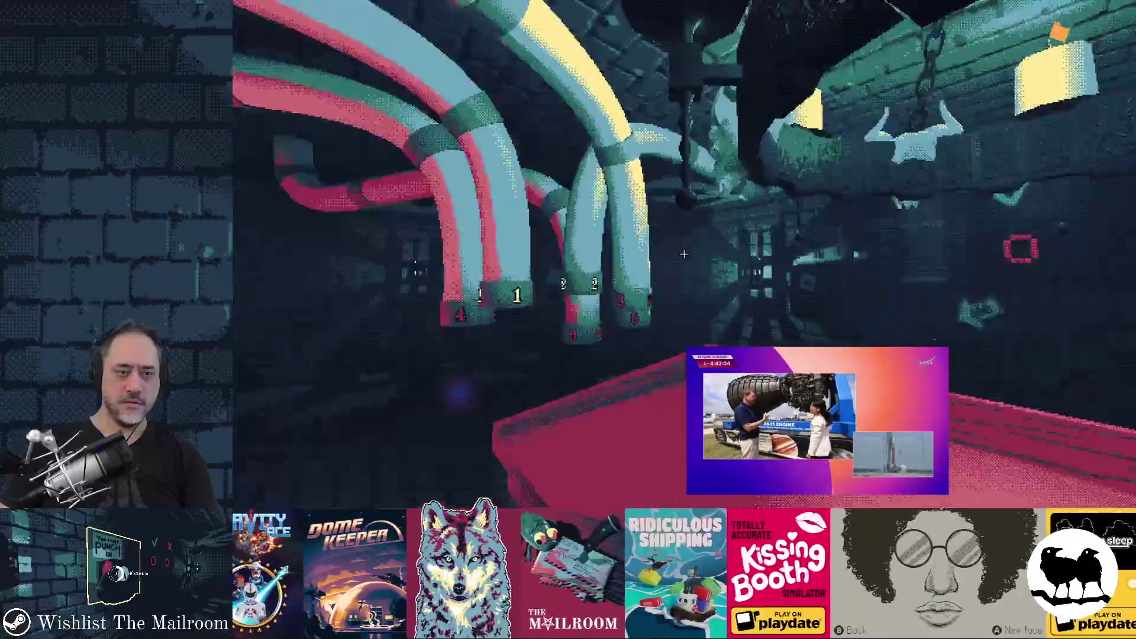
{"action": "mouse_move", "coordinate": [684, 254]}
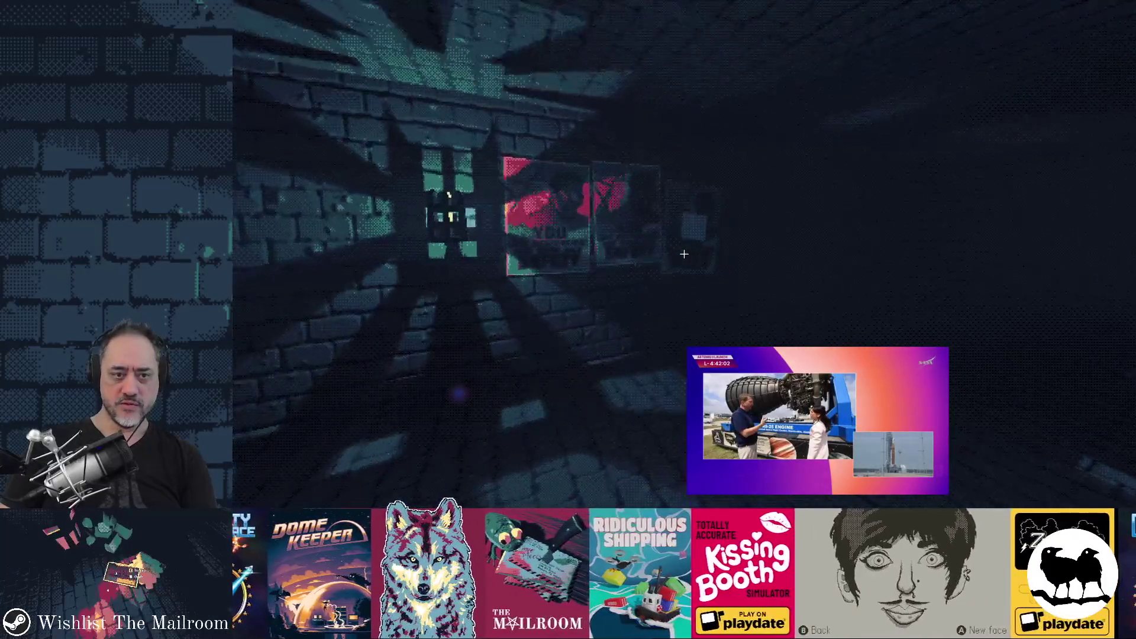
{"action": "key", "text": "w"}
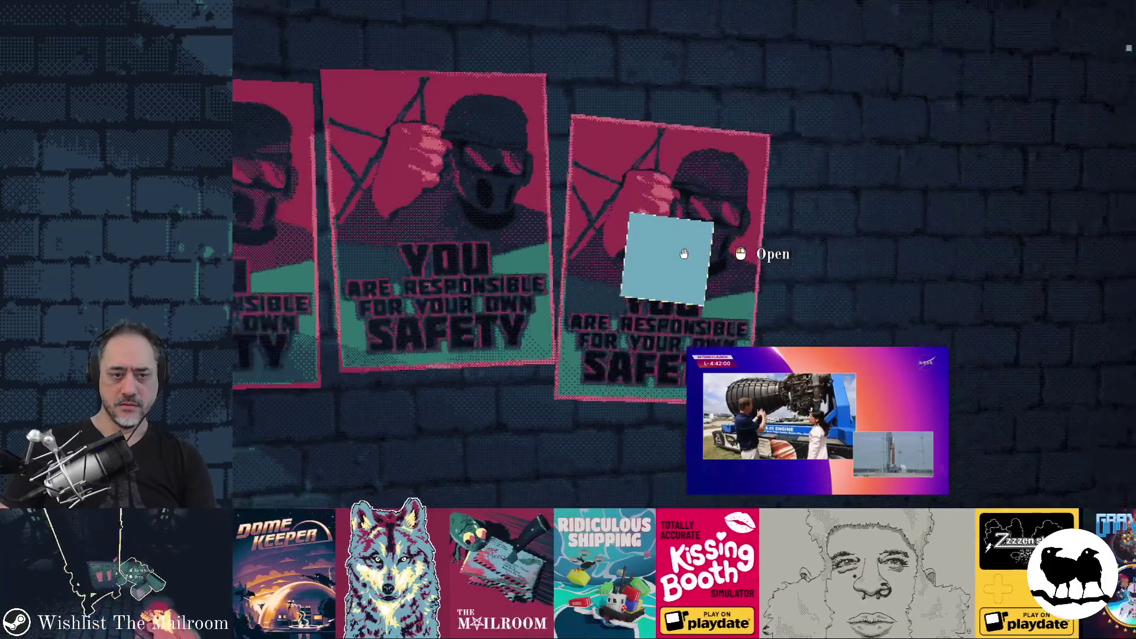
{"action": "key", "text": "w"}
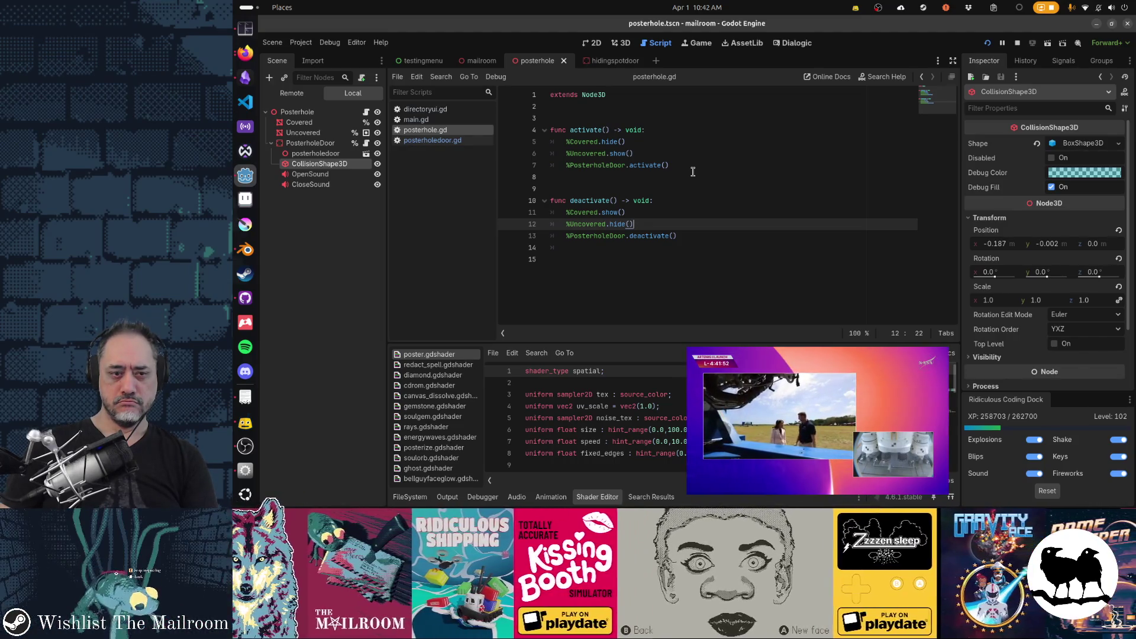
- In posterholedoor.gd, add show() under the disabled line in activate()
{"action": "left_click", "coordinate": [693, 171]}
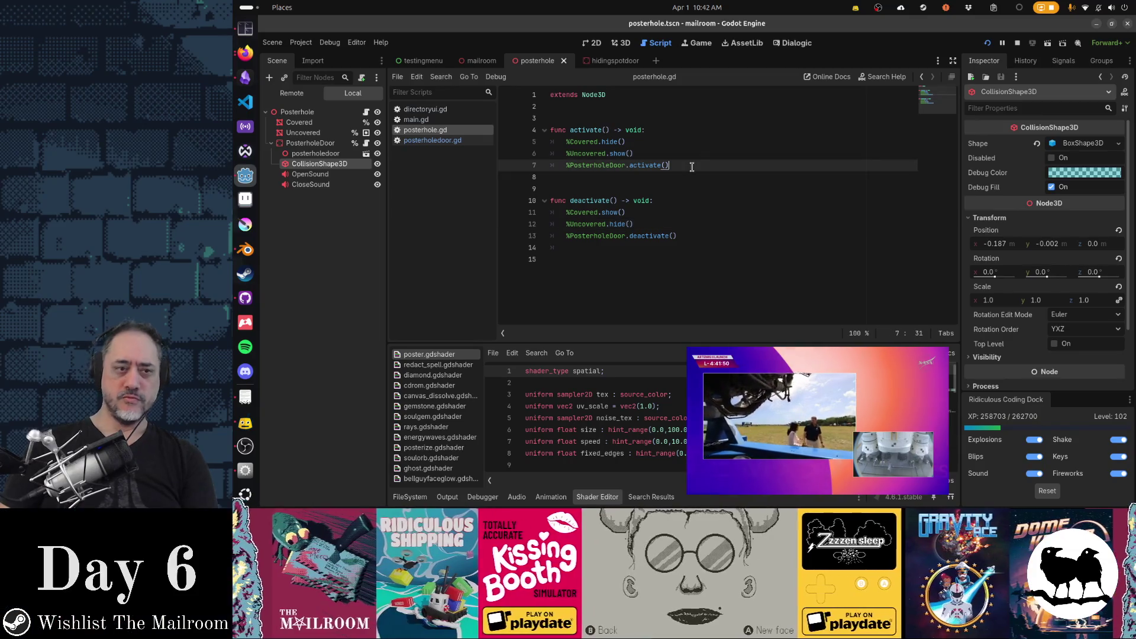
{"action": "left_click", "coordinate": [457, 145]}
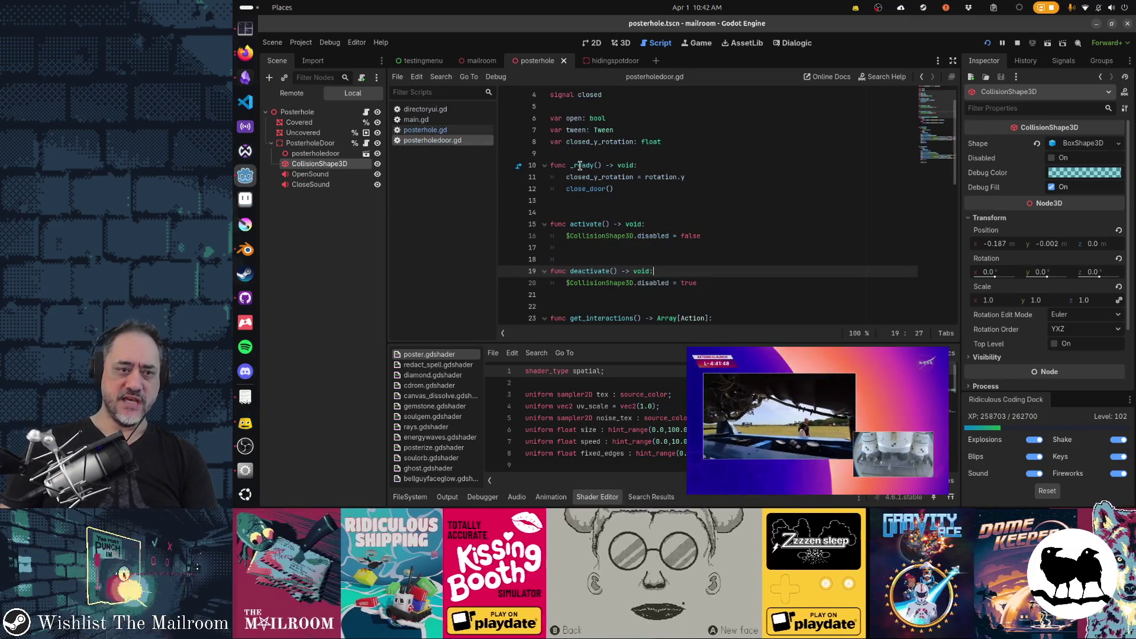
{"action": "left_click", "coordinate": [638, 197]}
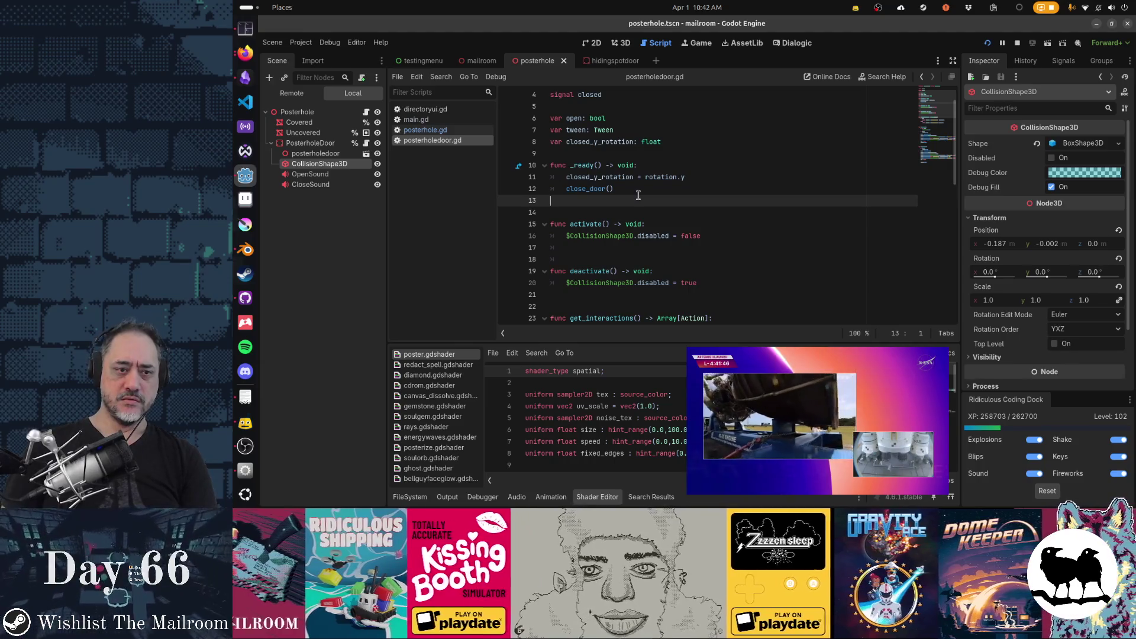
{"action": "key", "text": "Down"}
{"action": "key", "text": "Down"}
{"action": "key", "text": "Down"}
{"action": "key", "text": "End"}
{"action": "key", "text": "Return"}
{"action": "type", "text": "$"}
{"action": "key", "text": "BackSpace"}
{"action": "type", "text": "show()"}
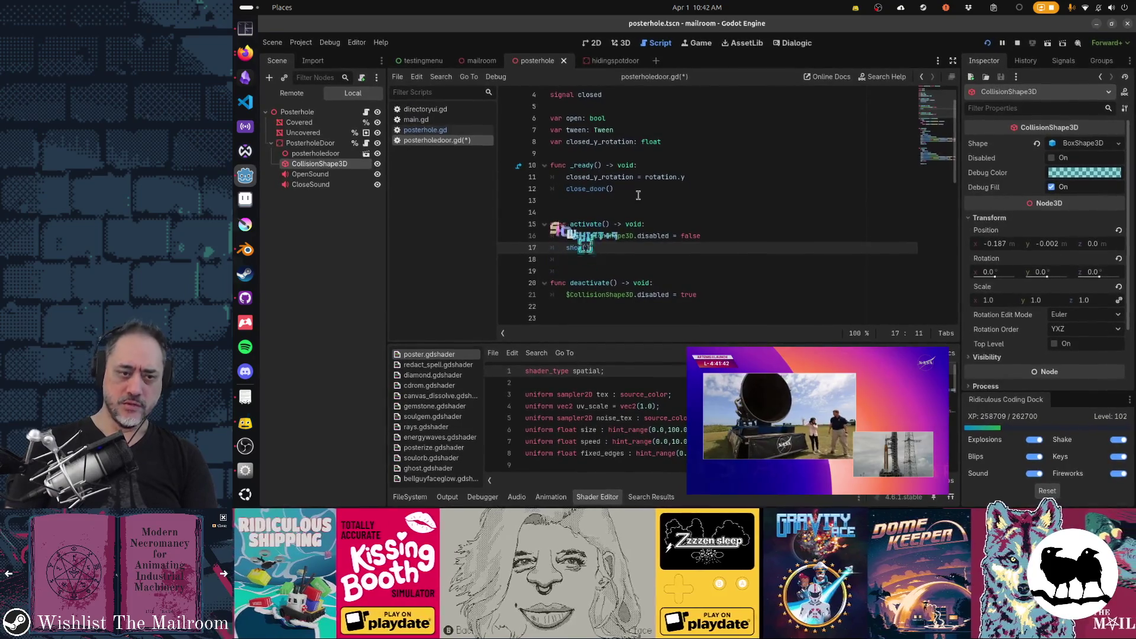
- Add hide() under disabled = true in deactivate(), save, and return to the running game
{"action": "key", "text": "Down"}
{"action": "key", "text": "Down"}
{"action": "key", "text": "Down"}
{"action": "key", "text": "End"}
{"action": "key", "text": "Return"}
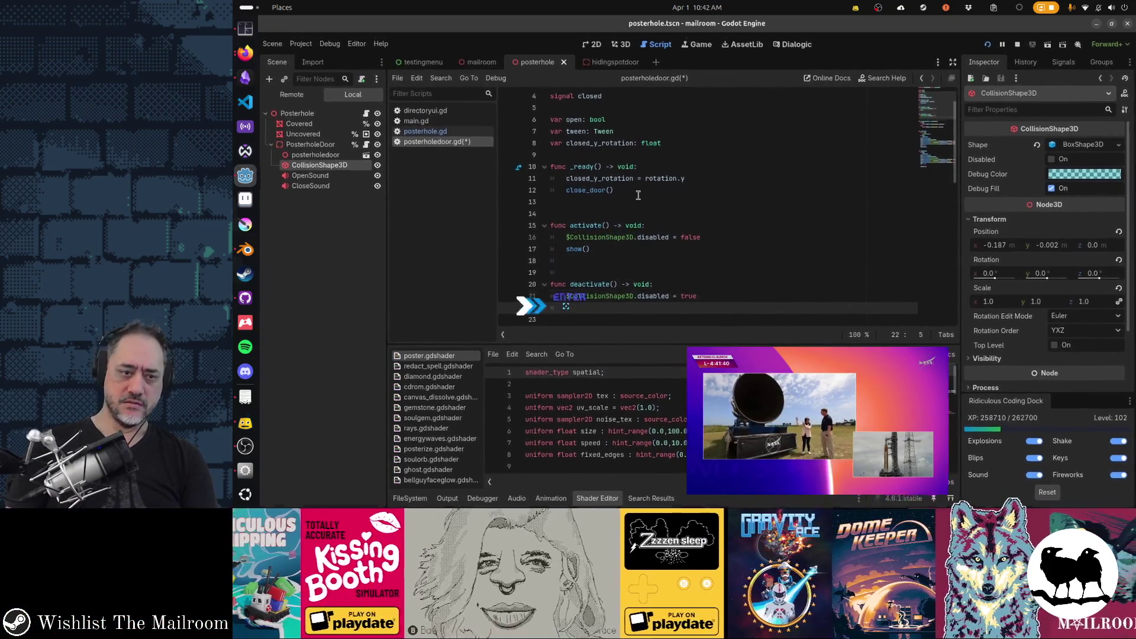
{"action": "type", "text": "hide()"}
{"action": "key", "text": "ctrl+s"}
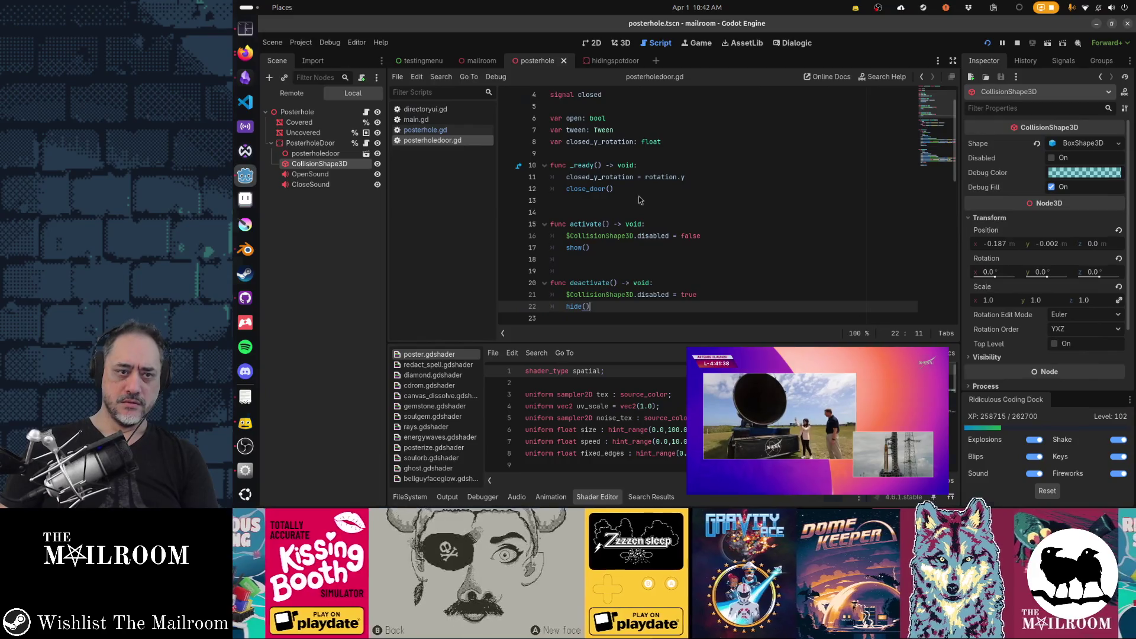
{"action": "key", "text": "alt+Tab"}
{"action": "key", "text": "Escape"}
- Run the day2 console command, resume play, dismiss the scroll at the poster, and switch back to Godot
{"action": "type", "text": "day2"}
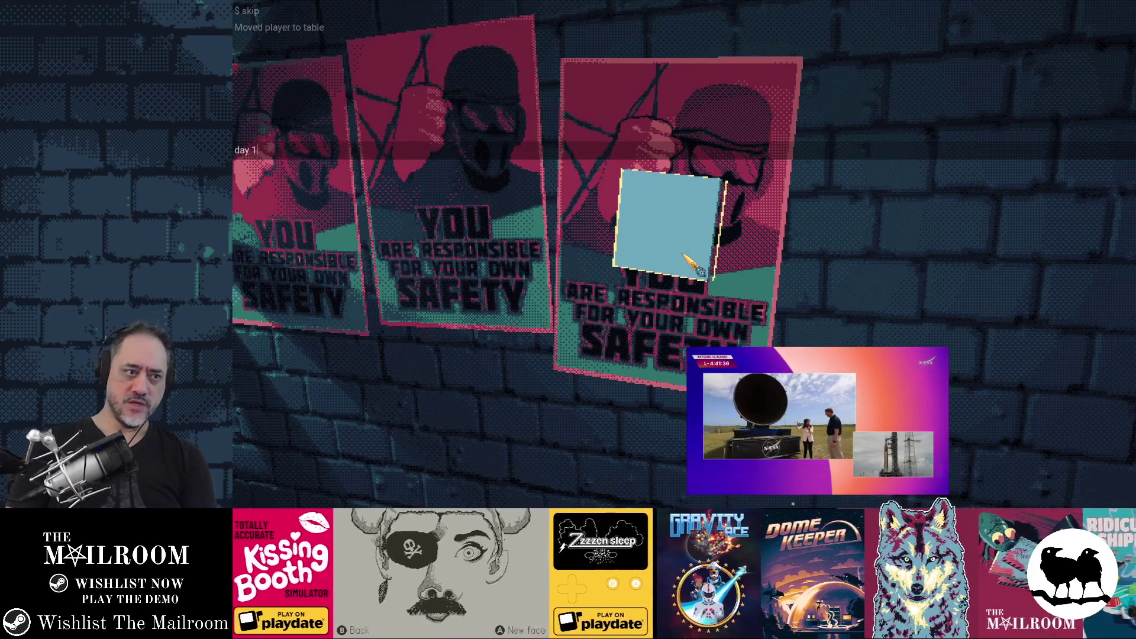
{"action": "key", "text": "Return"}
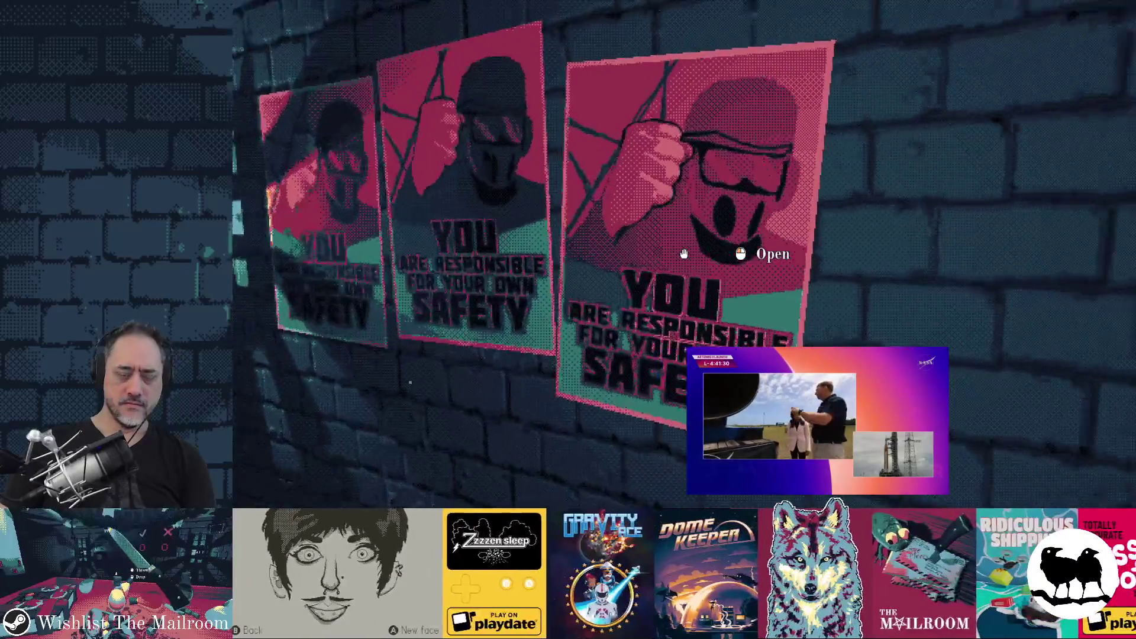
{"action": "key", "text": "F8"}
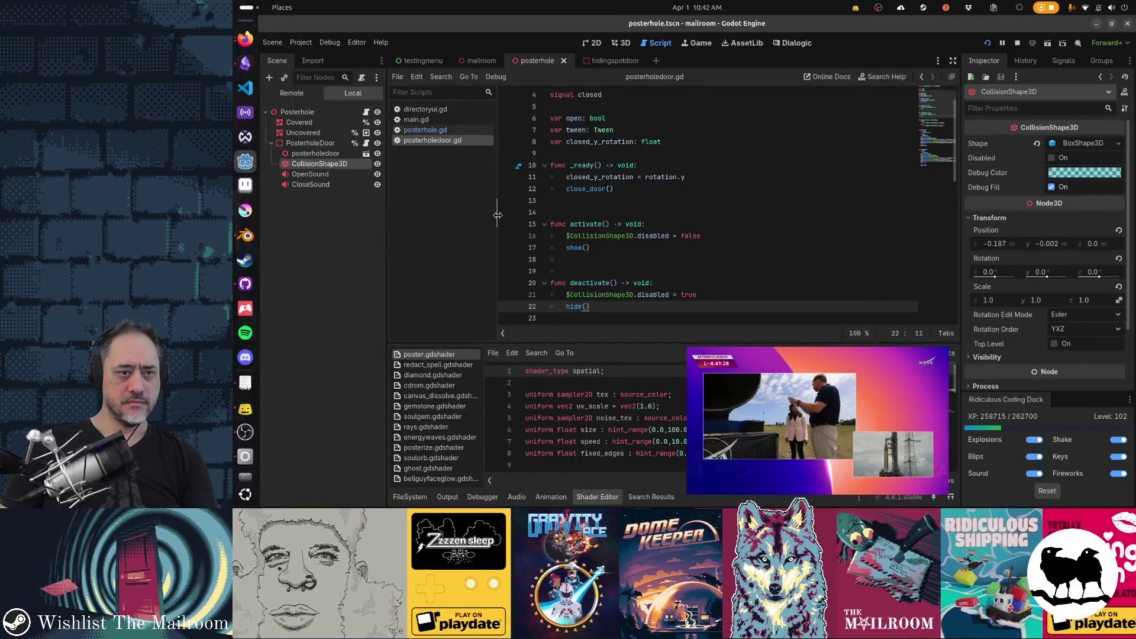
{"action": "key", "text": "alt+Tab"}
{"action": "left_click", "coordinate": [684, 193]}
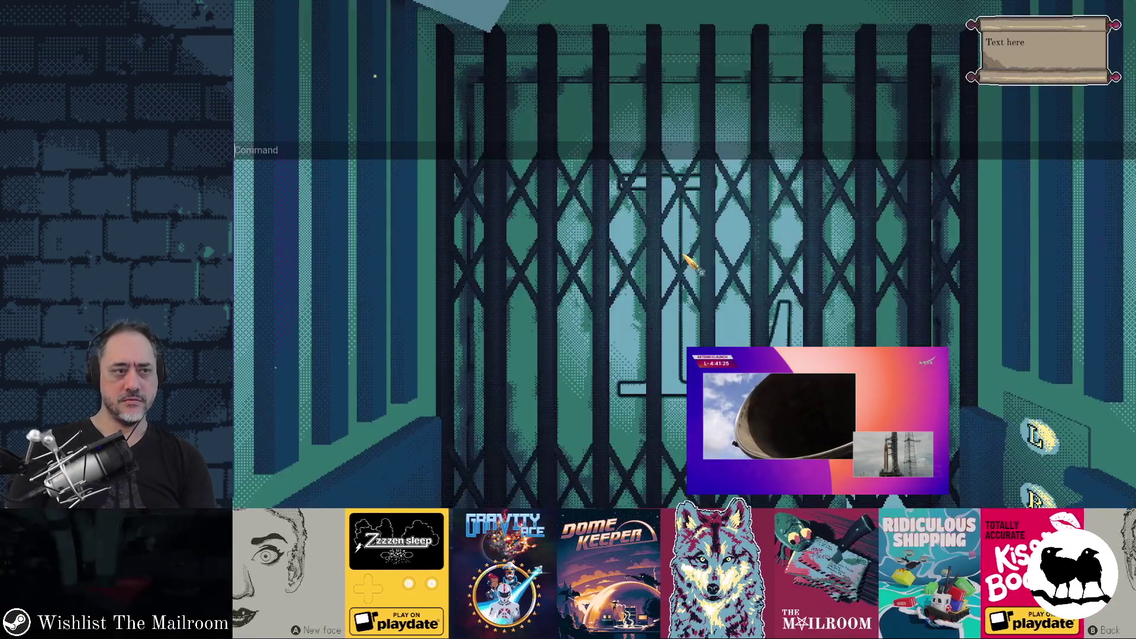
{"action": "left_click", "coordinate": [684, 256]}
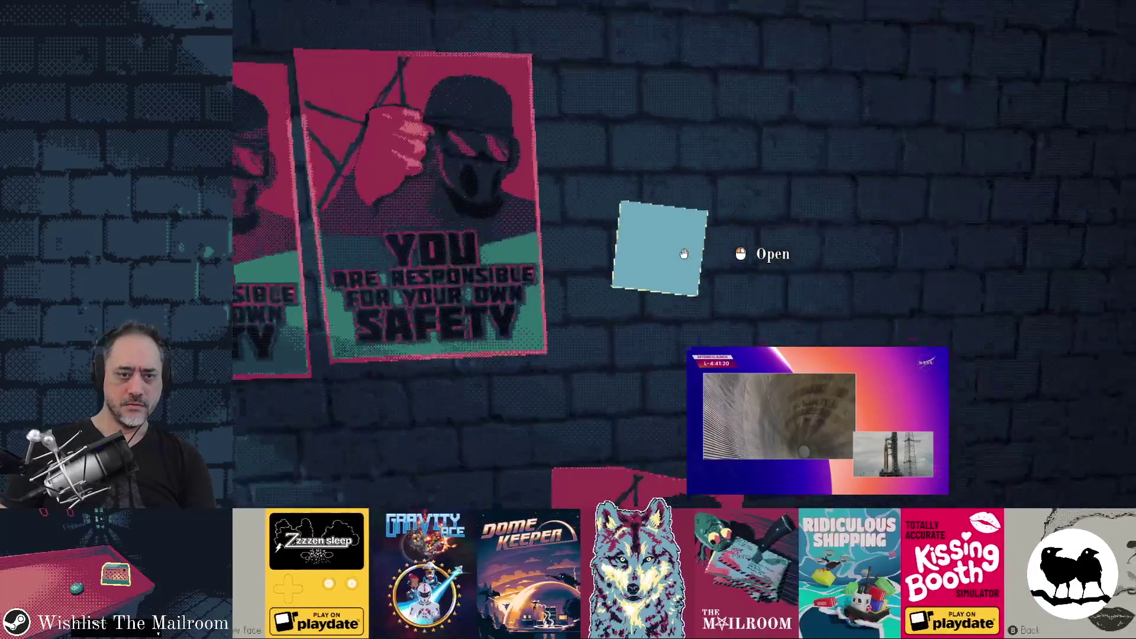
{"action": "key", "text": "alt+Tab"}
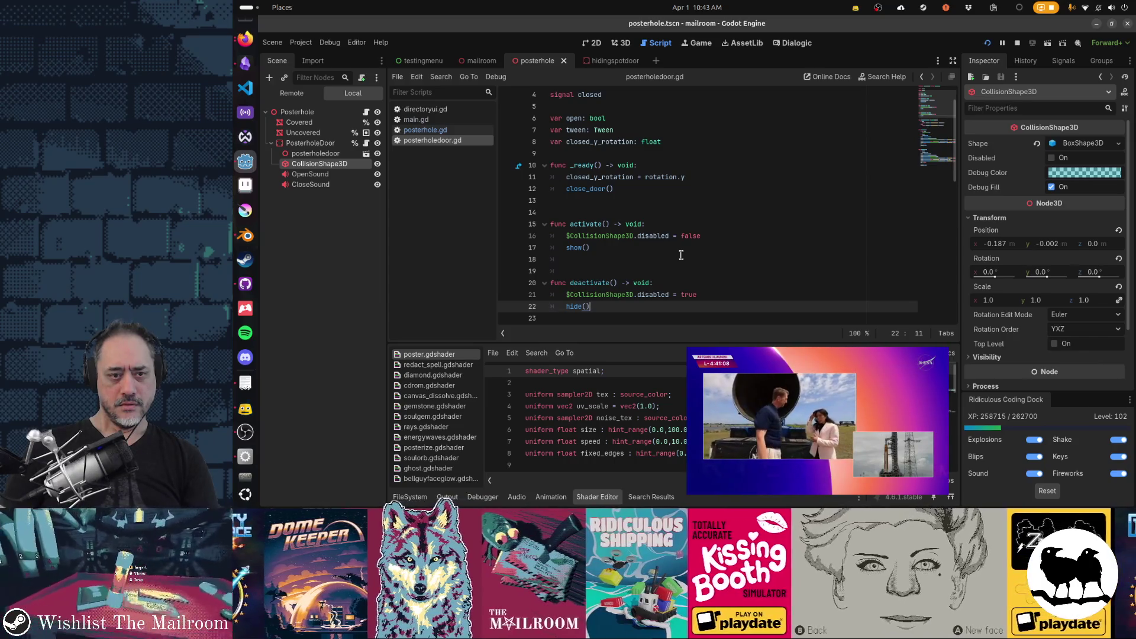
- Expand PosterholeDoor's Collision layer and mask settings, then select CollisionShape3D to view its Disabled property
{"action": "scroll", "coordinate": [681, 255], "scroll_direction": "down", "scroll_amount": 1}
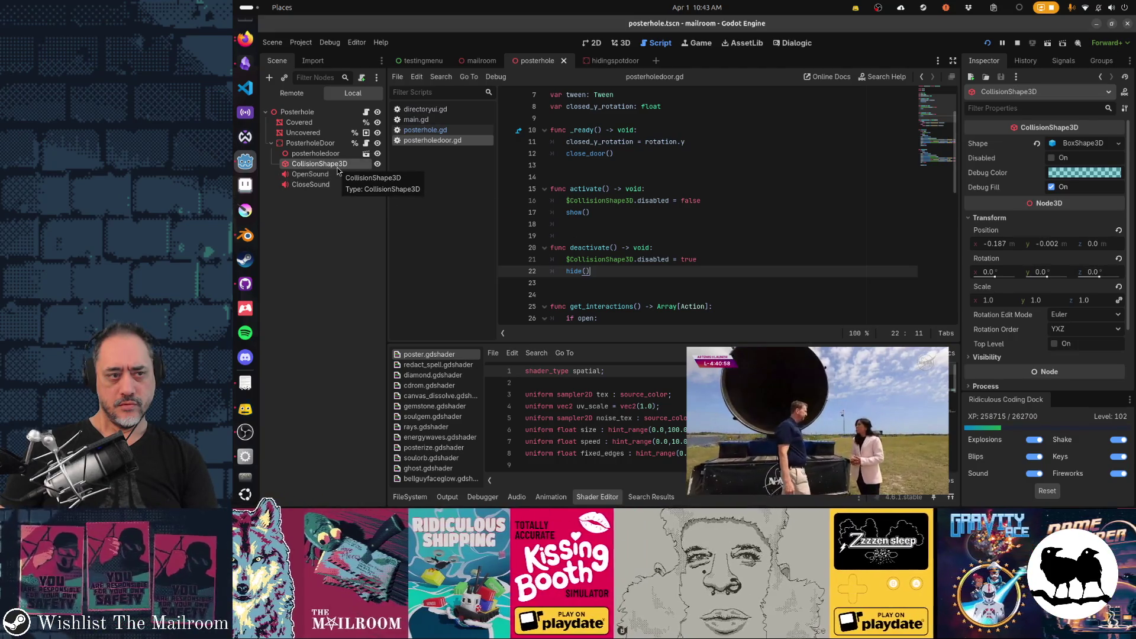
{"action": "left_click", "coordinate": [325, 145]}
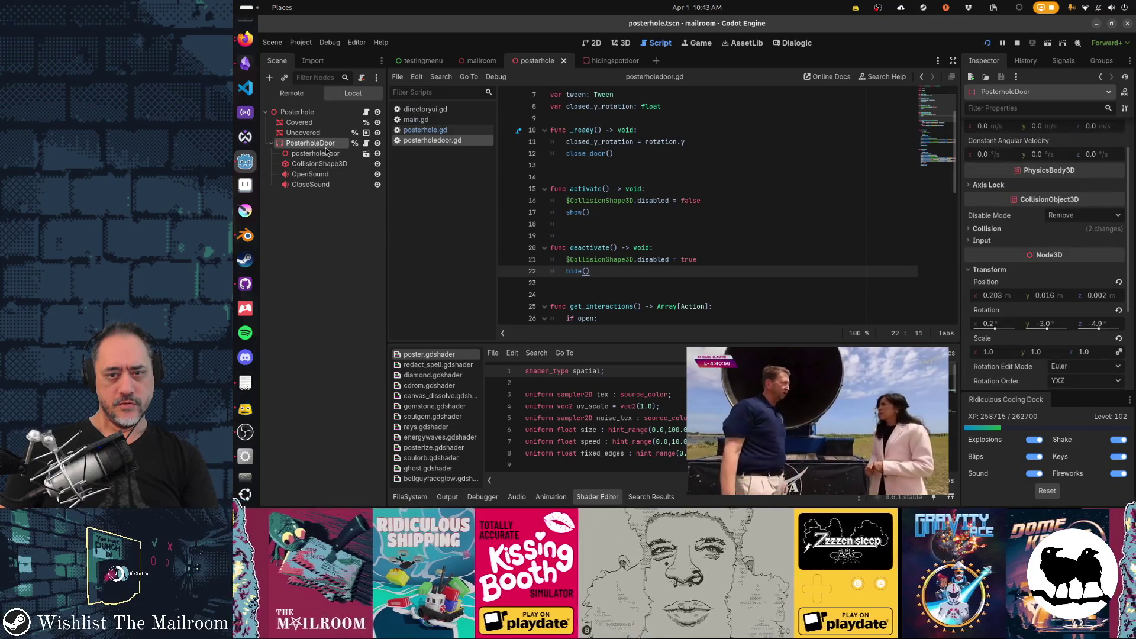
{"action": "left_click", "coordinate": [986, 228]}
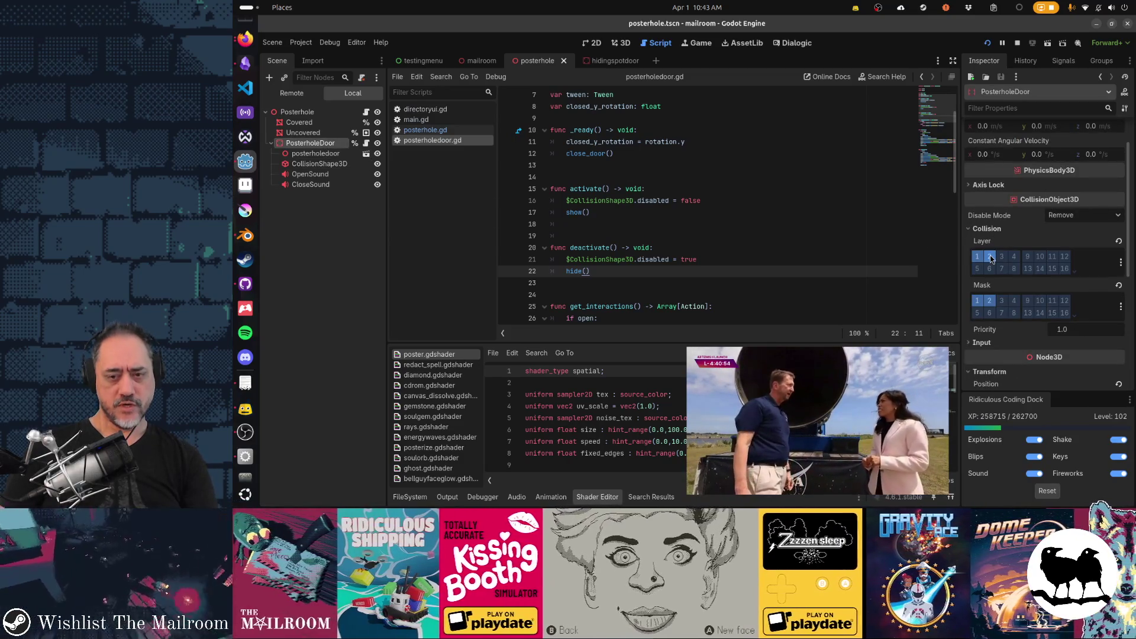
{"action": "left_click", "coordinate": [316, 164]}
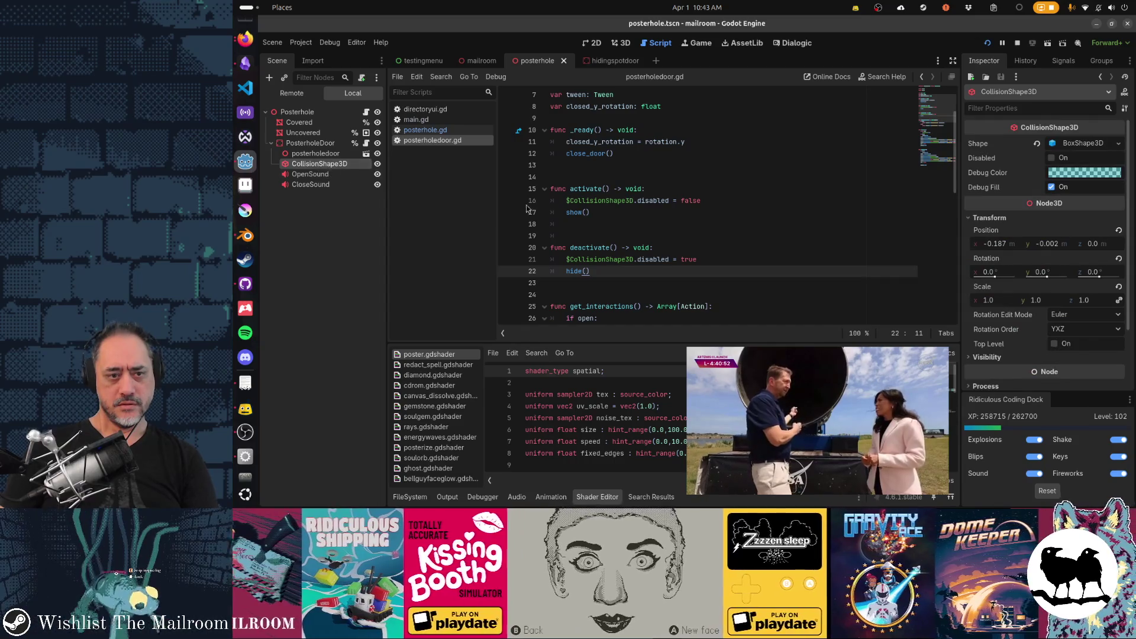
{"action": "mouse_move", "coordinate": [640, 265]}
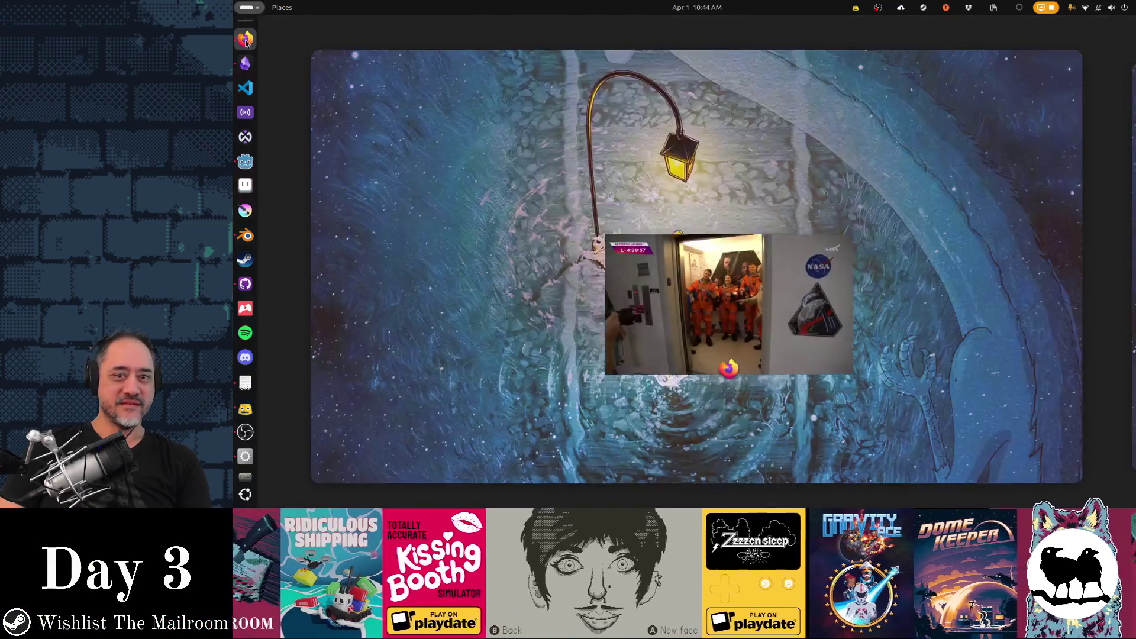
- Leave the desktop overview and open posterhole.gd from the script list
{"action": "mouse_move", "coordinate": [235, 2]}
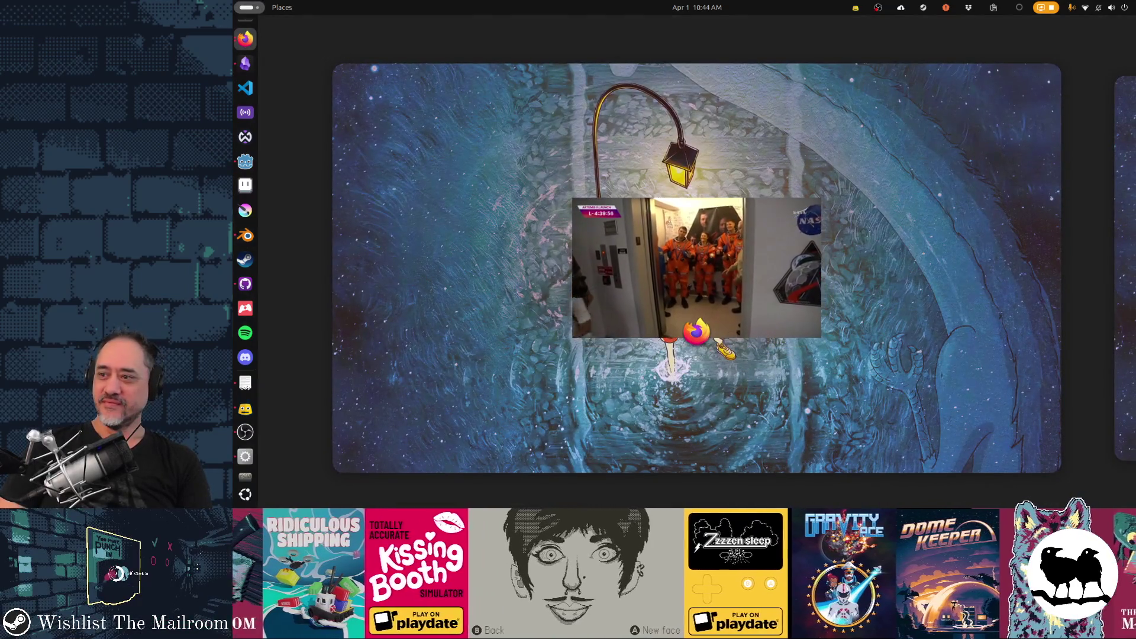
{"action": "key", "text": "Escape"}
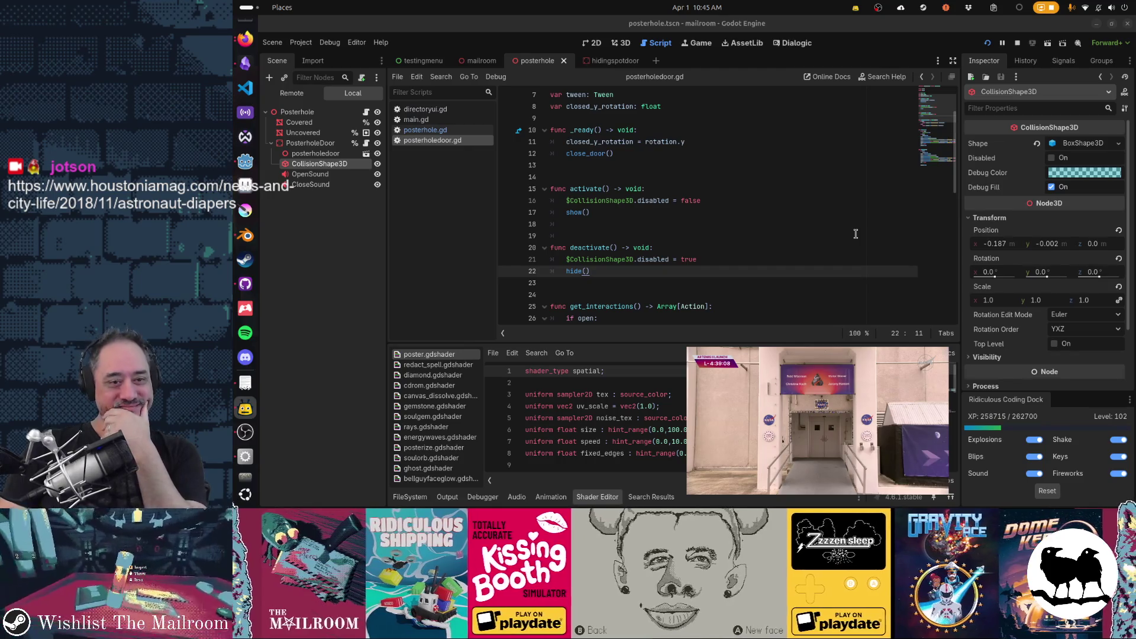
{"action": "left_click", "coordinate": [461, 132]}
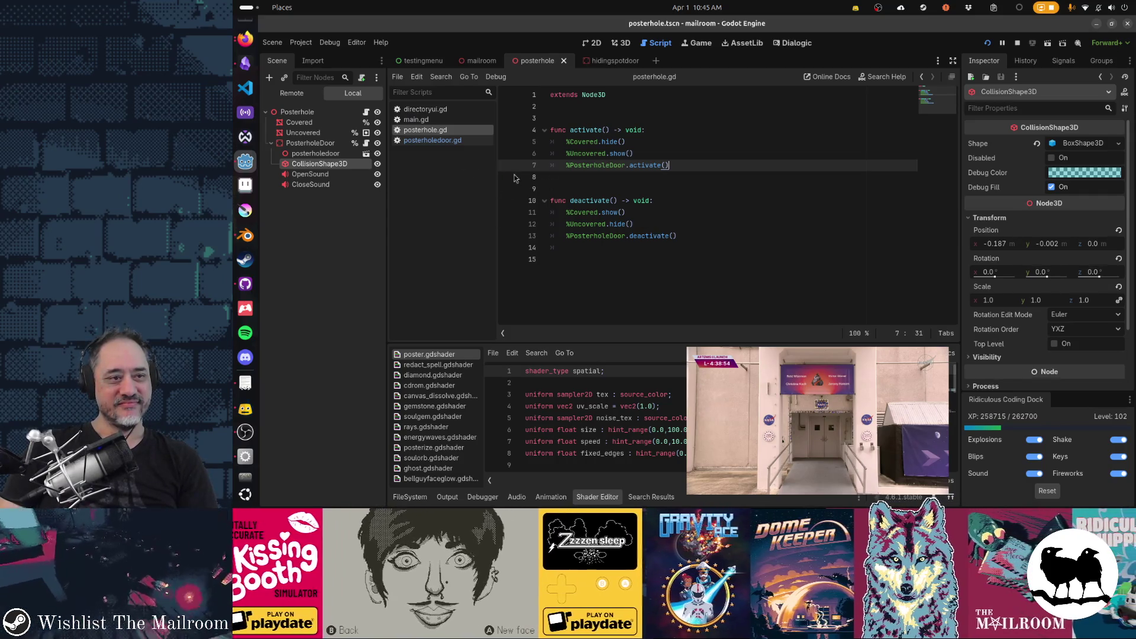
- In posterholedoor.gd, add print("door enabled") at the top of activate()
{"action": "left_click", "coordinate": [367, 143]}
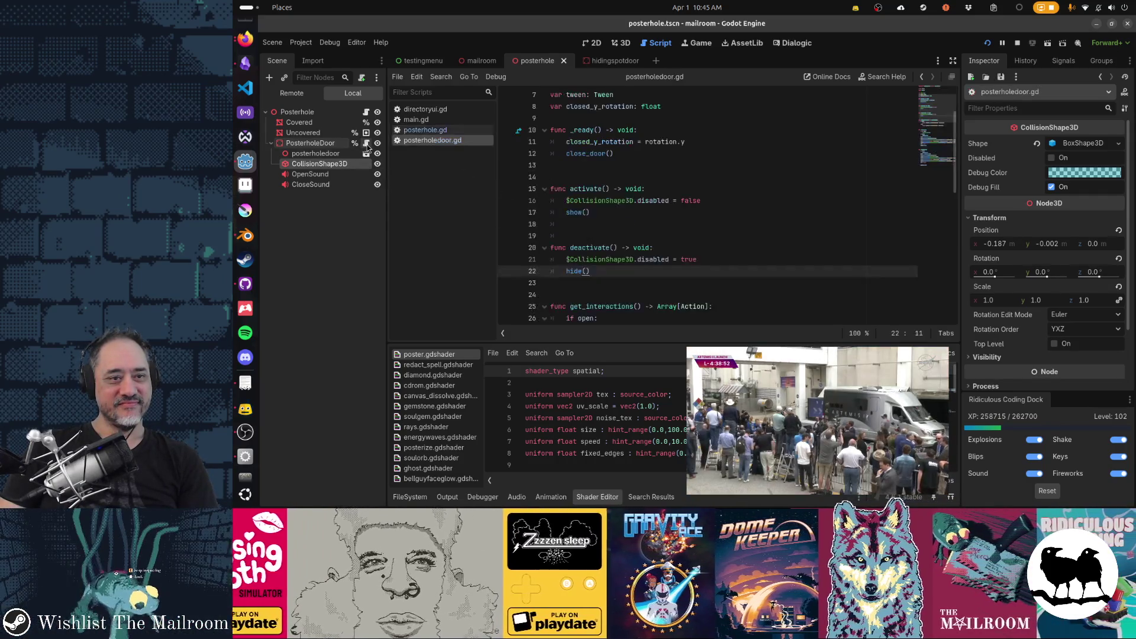
{"action": "left_click", "coordinate": [735, 209]}
{"action": "key", "text": "ctrl+s"}
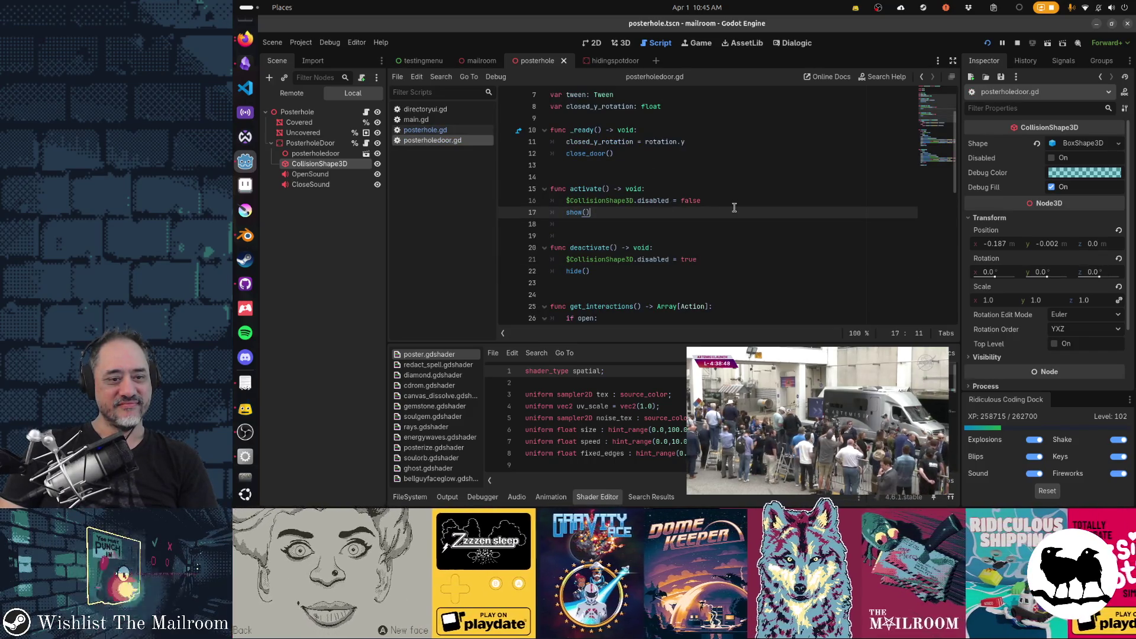
{"action": "left_click", "coordinate": [716, 191]}
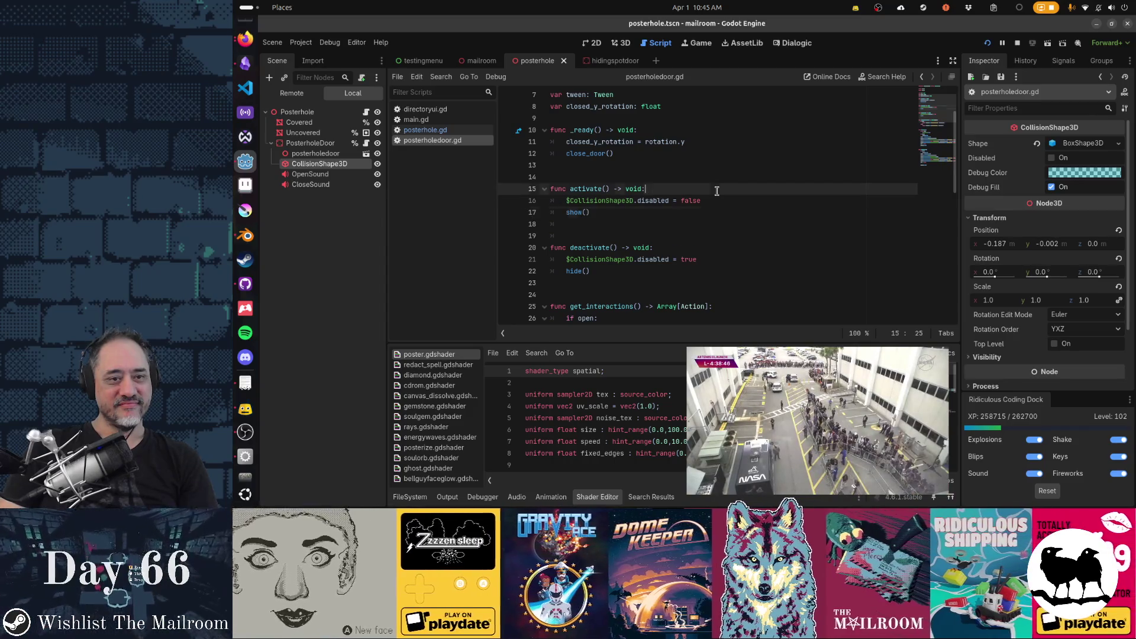
{"action": "key", "text": "Return"}
{"action": "type", "text": "print(\""}
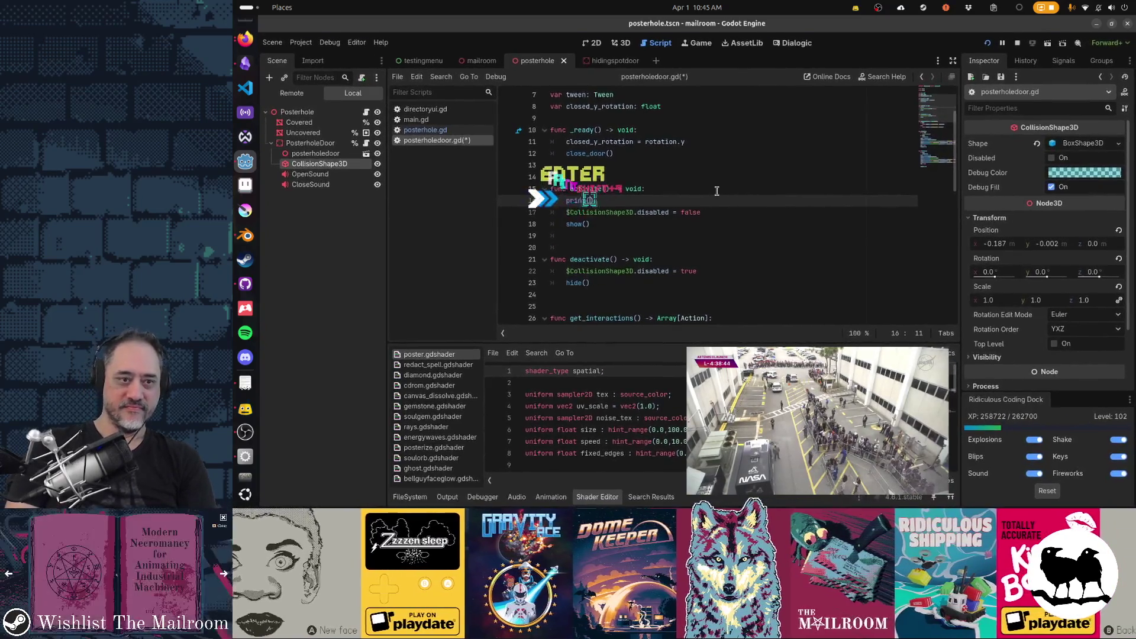
{"action": "type", "text": "door disabled\")"}
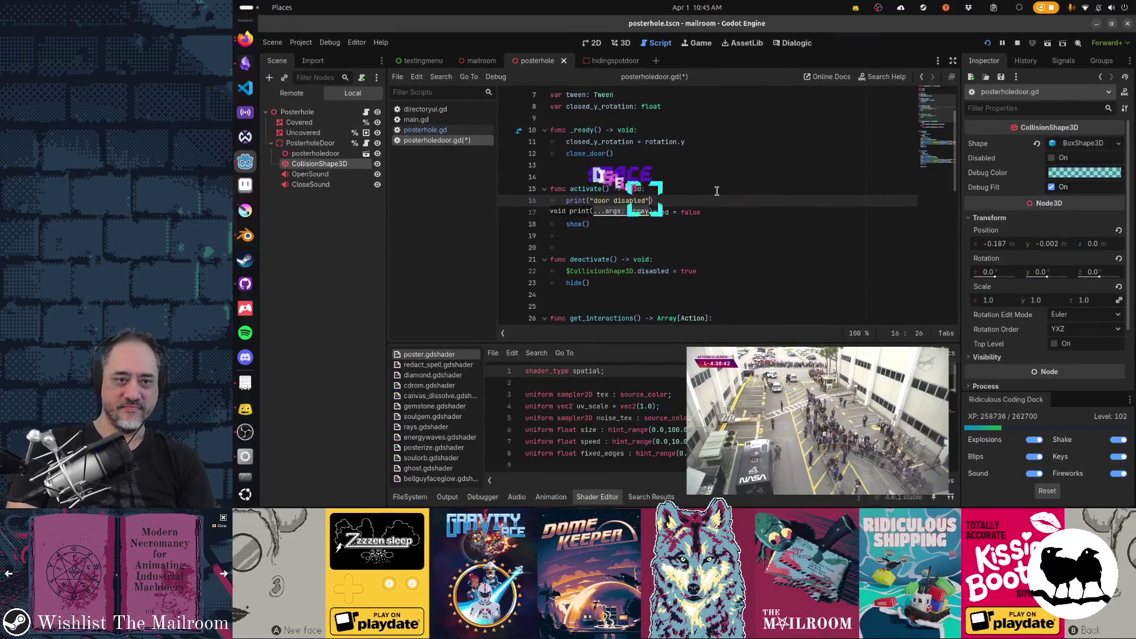
{"action": "key", "text": "Left"}
{"action": "key", "text": "Left"}
{"action": "key", "text": "ctrl+shift+Left"}
{"action": "type", "text": "enable"}
- Add print("door disabled") to deactivate(), save, and resume the paused game
{"action": "key", "text": "Down"}
{"action": "key", "text": "Down"}
{"action": "key", "text": "Down"}
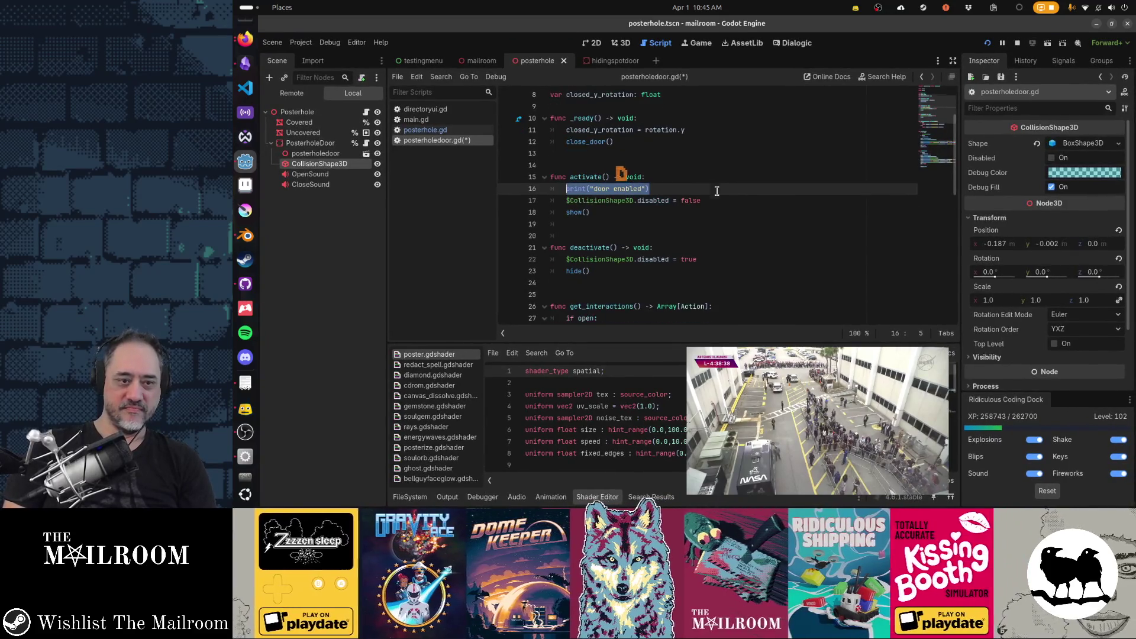
{"action": "key", "text": "Return"}
{"action": "type", "text": "print(\"door enabled\")"}
{"action": "key", "text": "Left"}
{"action": "key", "text": "Left"}
{"action": "key", "text": "ctrl+BackSpace"}
{"action": "type", "text": "disabled"}
{"action": "key", "text": "ctrl+s"}
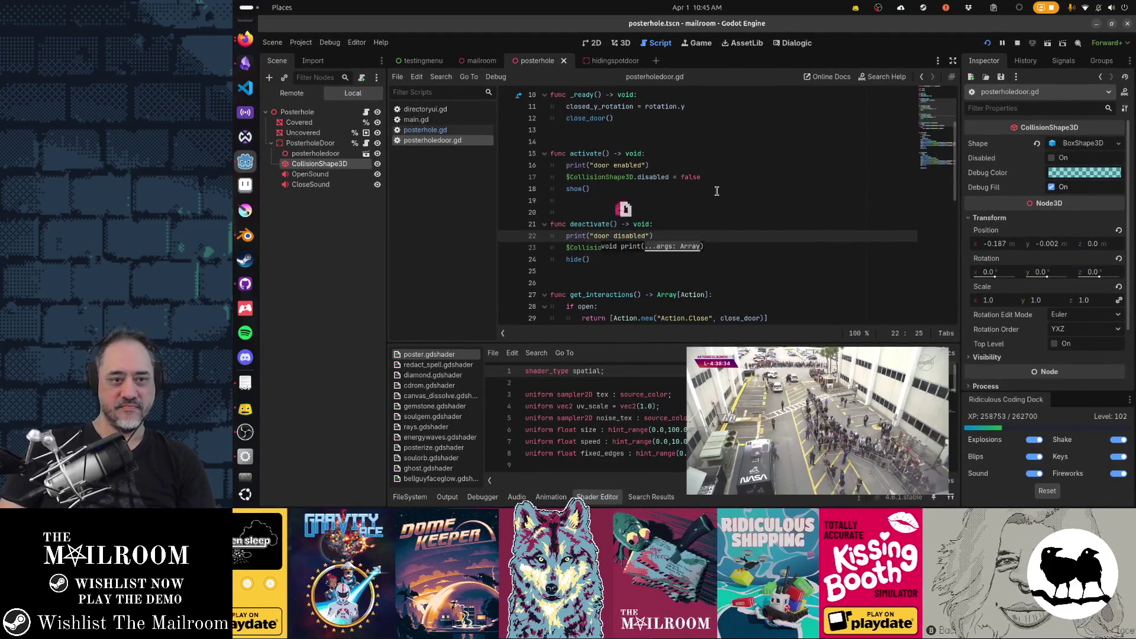
{"action": "key", "text": "alt+Tab"}
{"action": "key", "text": "Tab"}
{"action": "key", "text": "Tab"}
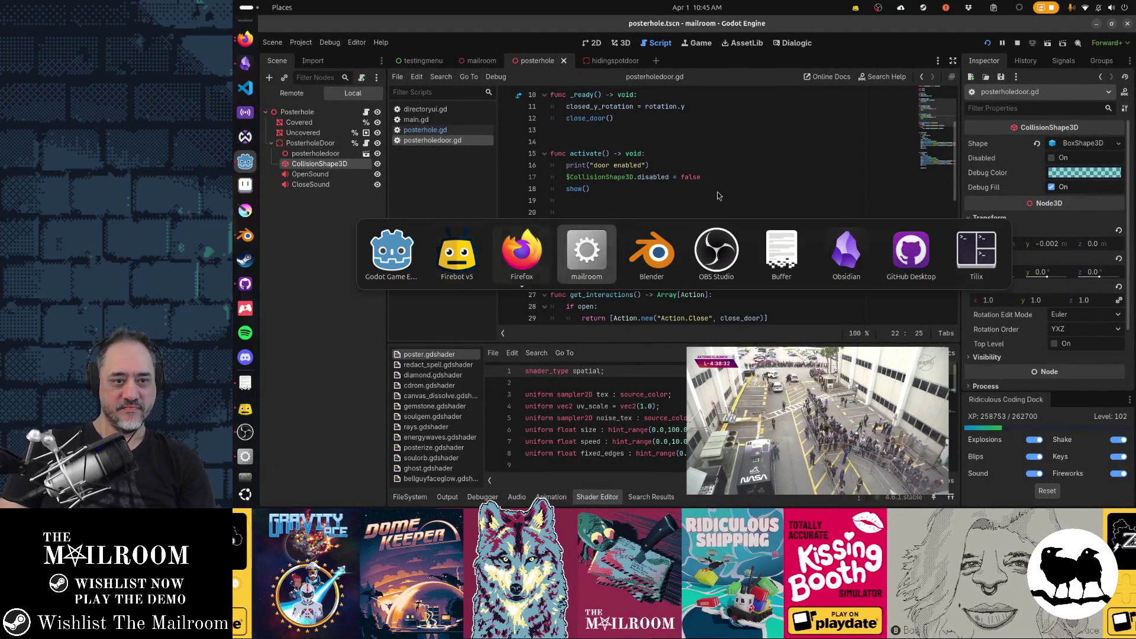
{"action": "left_click", "coordinate": [717, 192]}
- Check the editor Output log for 'door disabled', then open the poster hole door in-game and quit
{"action": "key", "text": "grave"}
{"action": "key", "text": "grave"}
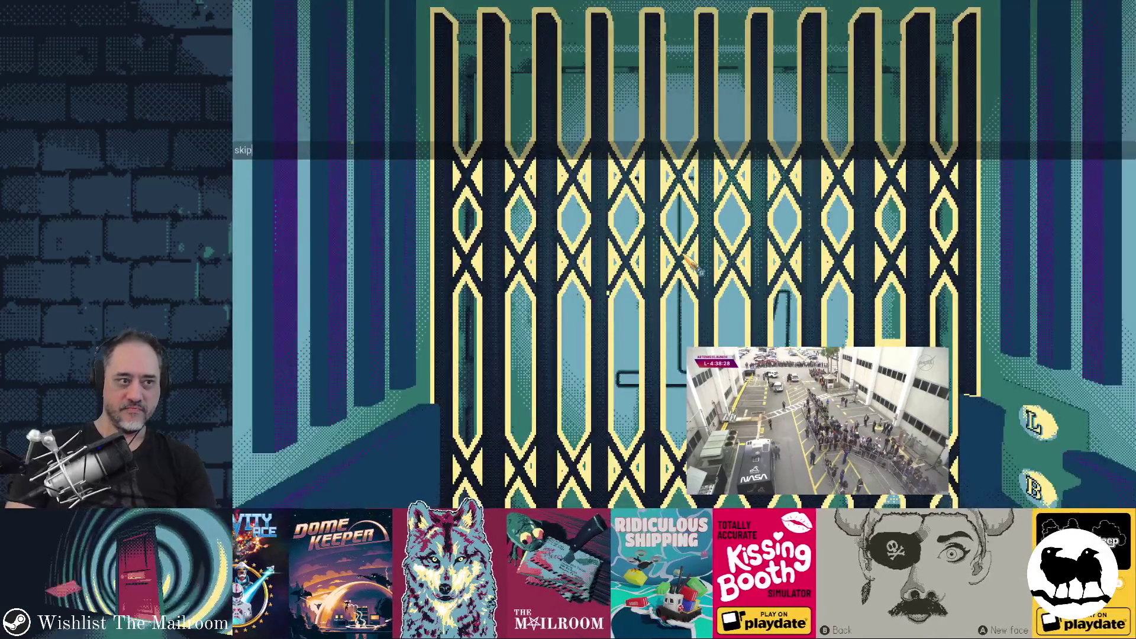
{"action": "key", "text": "alt+Tab"}
{"action": "left_click", "coordinate": [448, 496]}
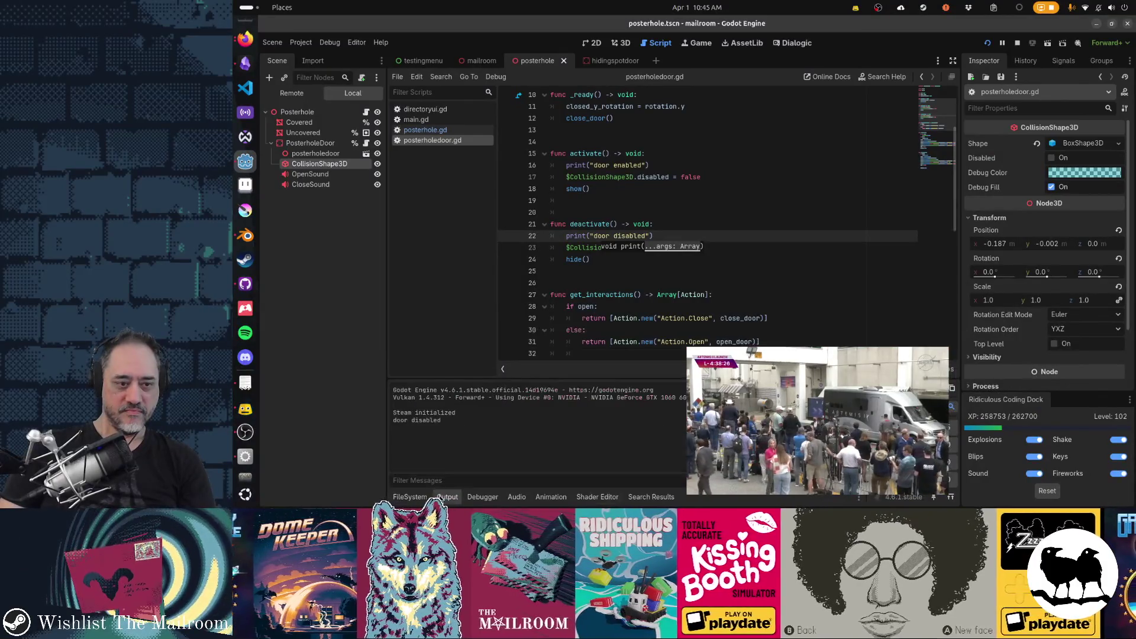
{"action": "key", "text": "alt+Tab"}
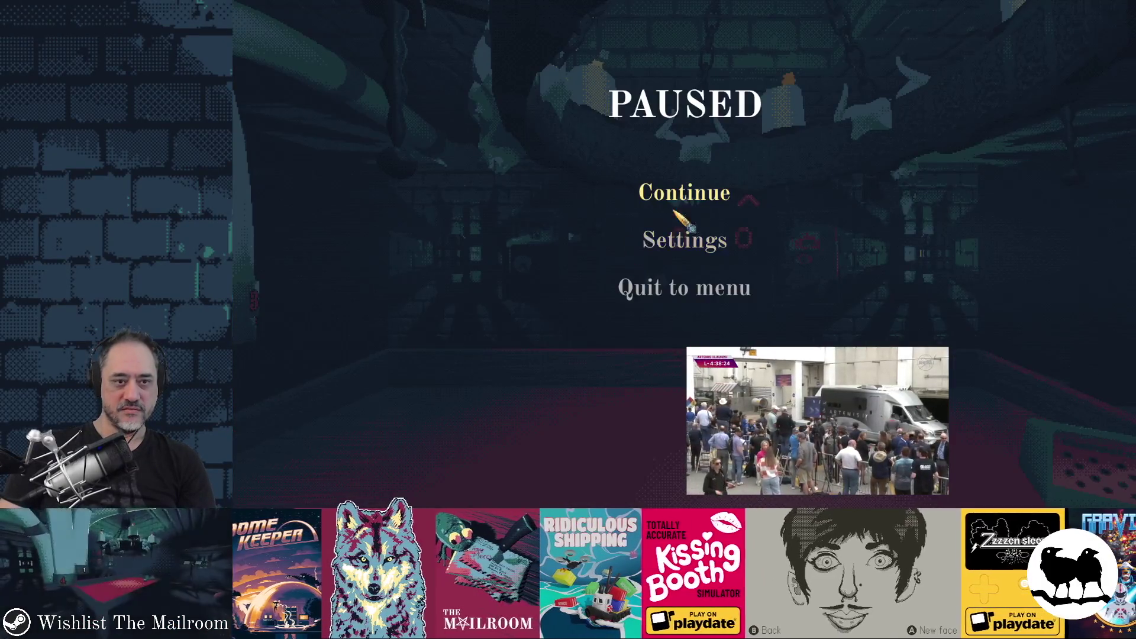
{"action": "key", "text": "Escape"}
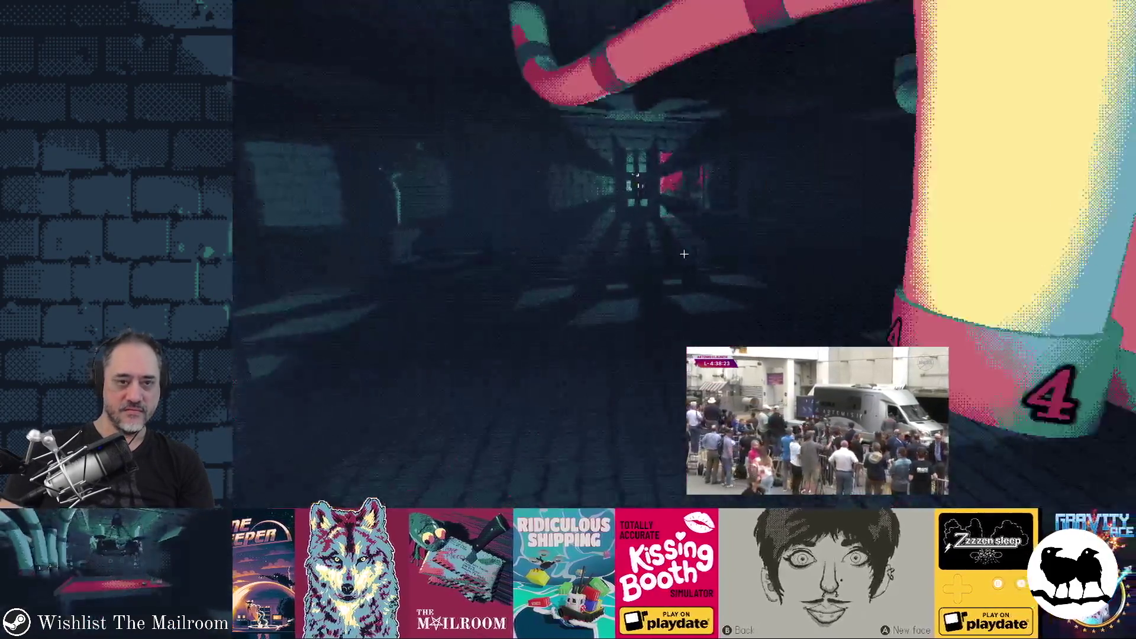
{"action": "mouse_move", "coordinate": [684, 254]}
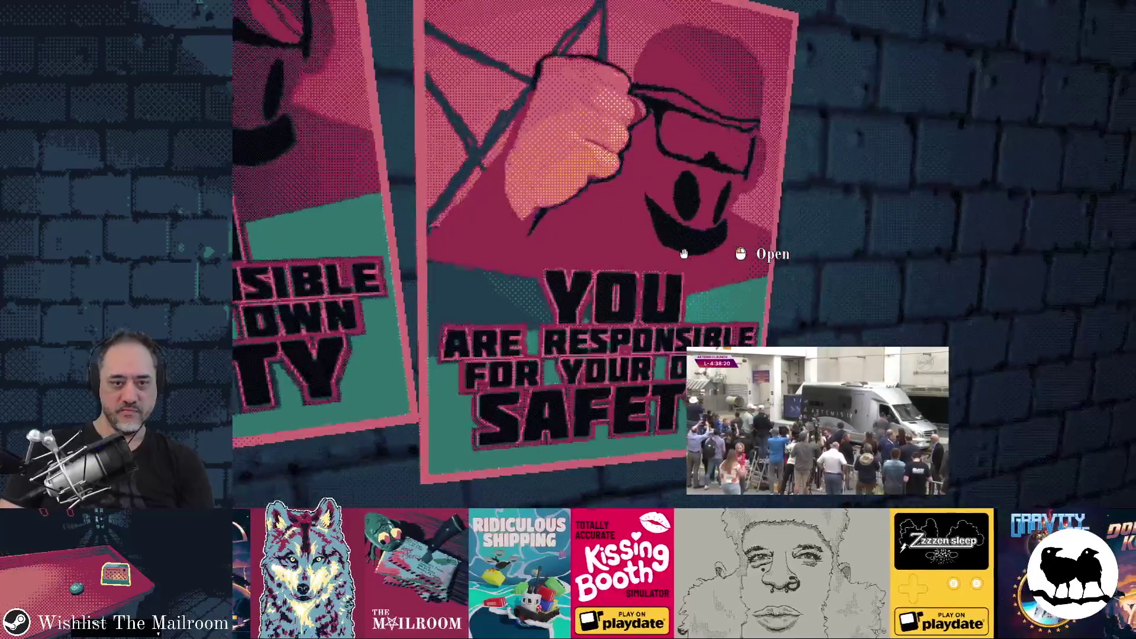
{"action": "left_click", "coordinate": [684, 254]}
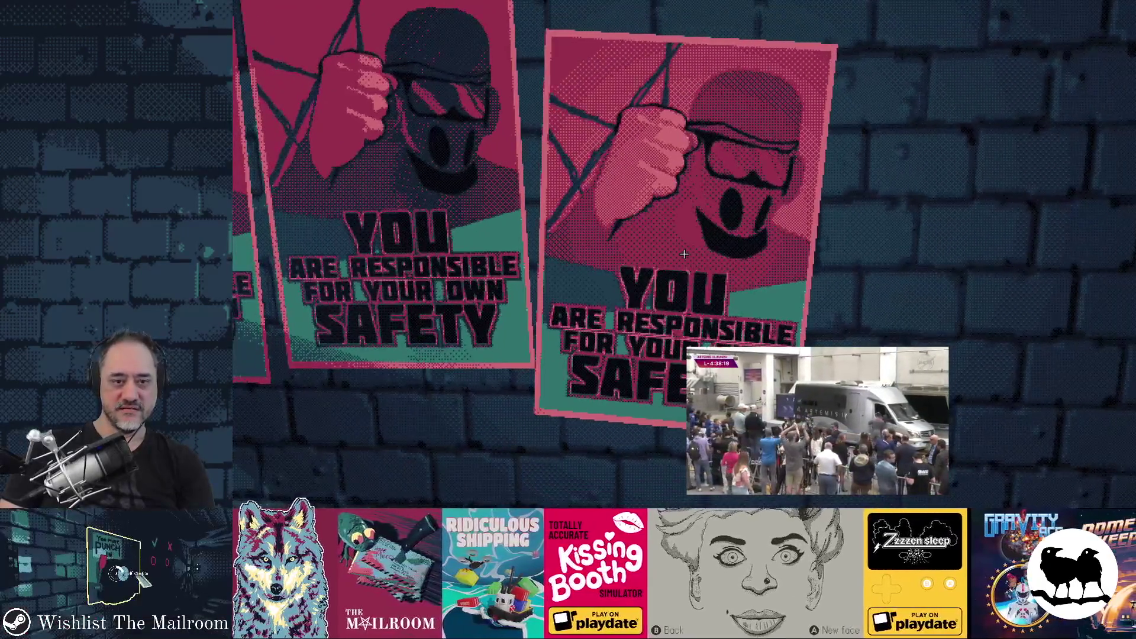
{"action": "mouse_move", "coordinate": [684, 254]}
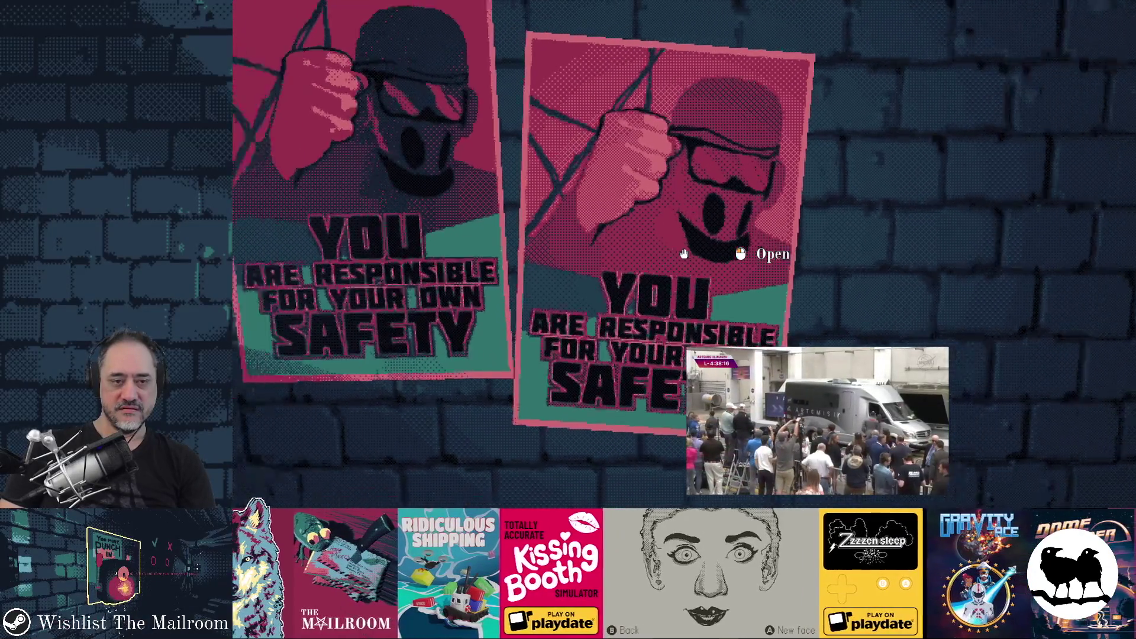
{"action": "key", "text": "Escape"}
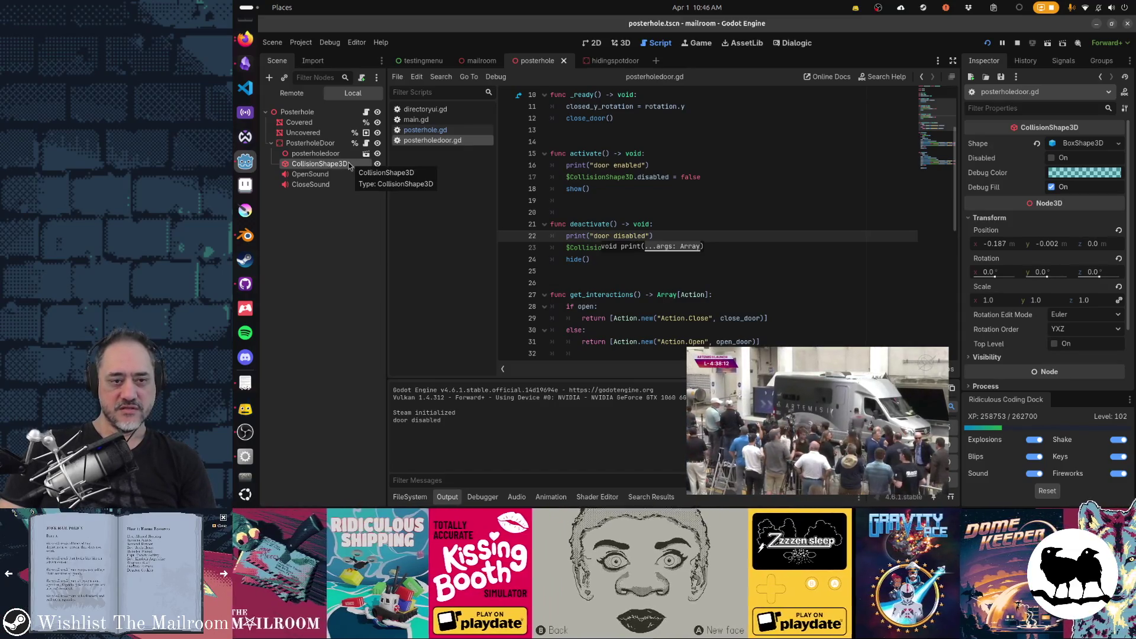
- Select PosterholeDoor in the Scene tree and open the Posterhole node's script, posterhole.gd
{"action": "left_click", "coordinate": [339, 145]}
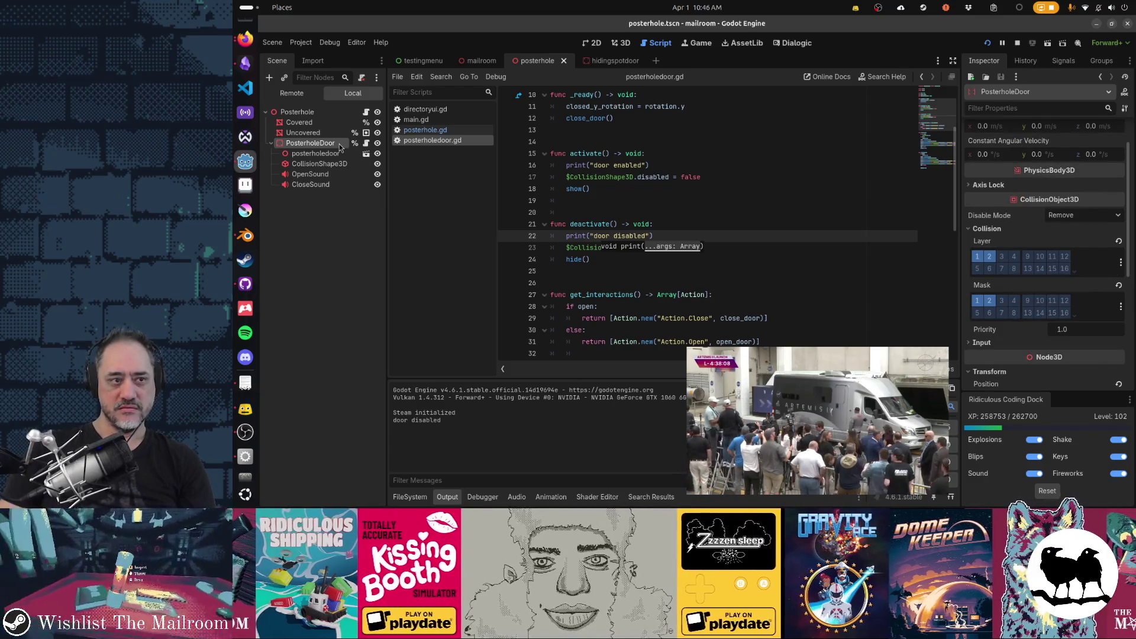
{"action": "left_click", "coordinate": [364, 118]}
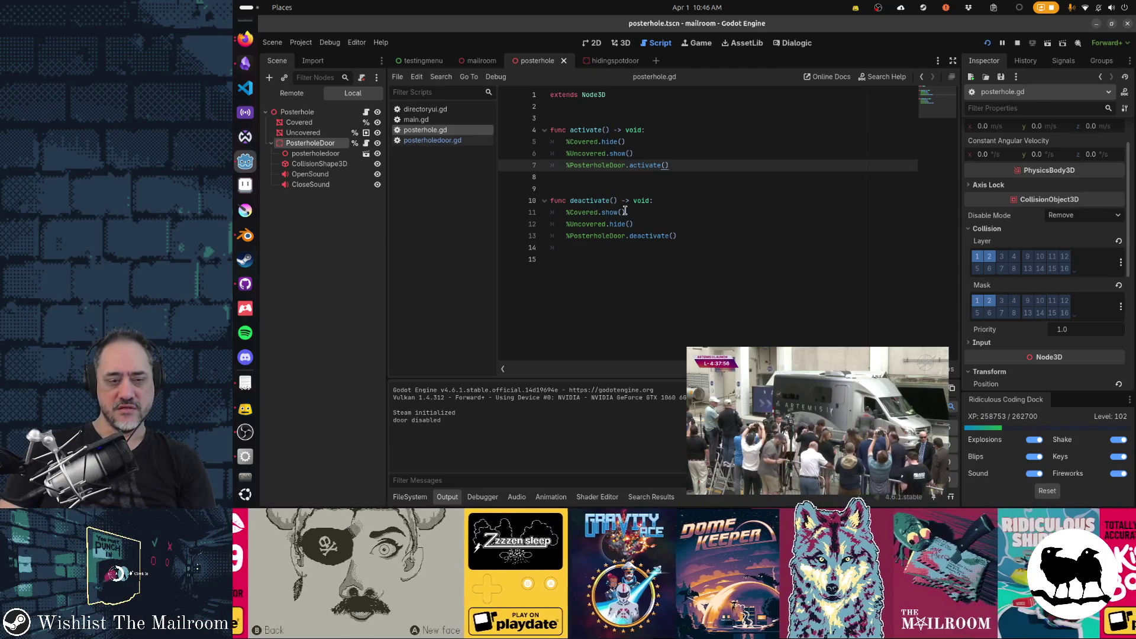
{"action": "key", "text": "alt+Tab"}
{"action": "key", "text": "alt+Tab"}
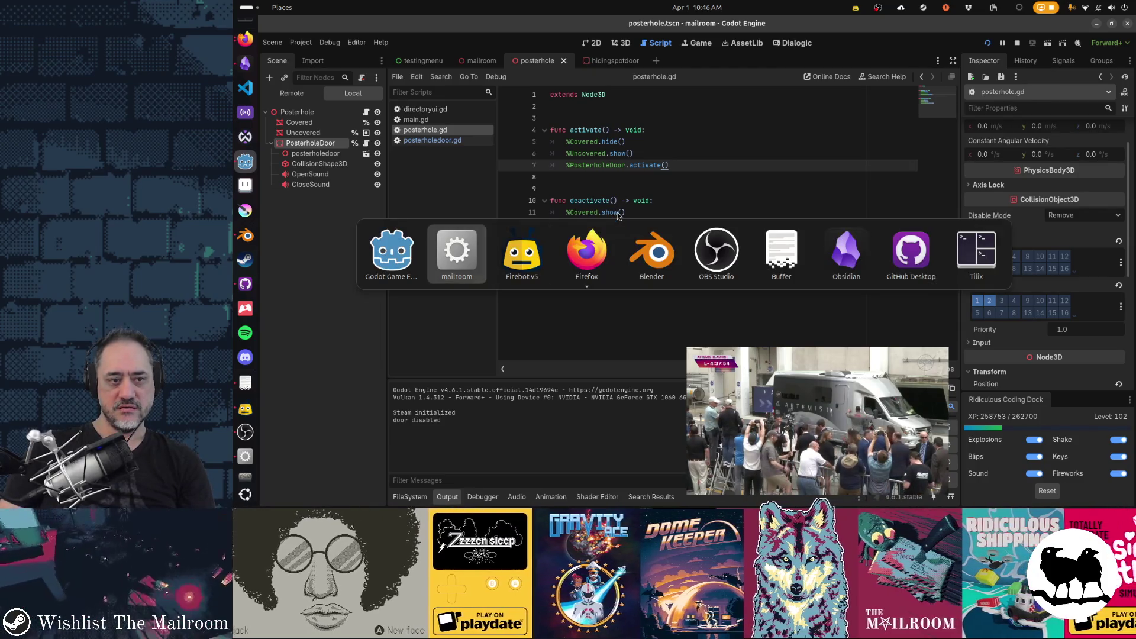
- Resume the paused game to test the door, then go to deactivate()'s disabled = true line 23
{"action": "key", "text": "alt+Tab"}
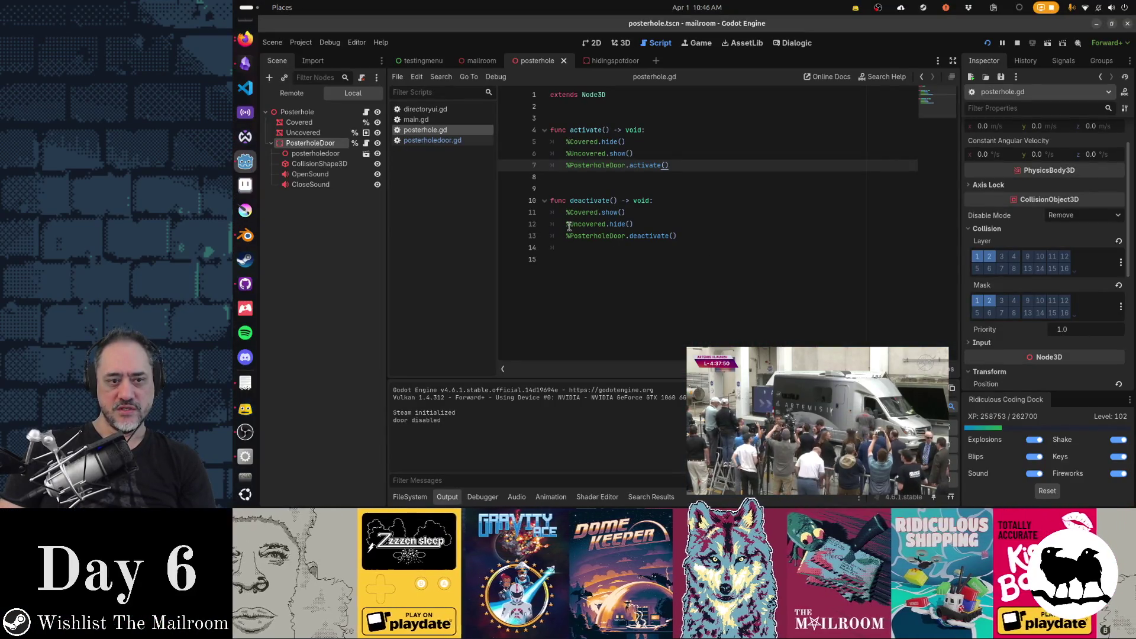
{"action": "mouse_move", "coordinate": [611, 226]}
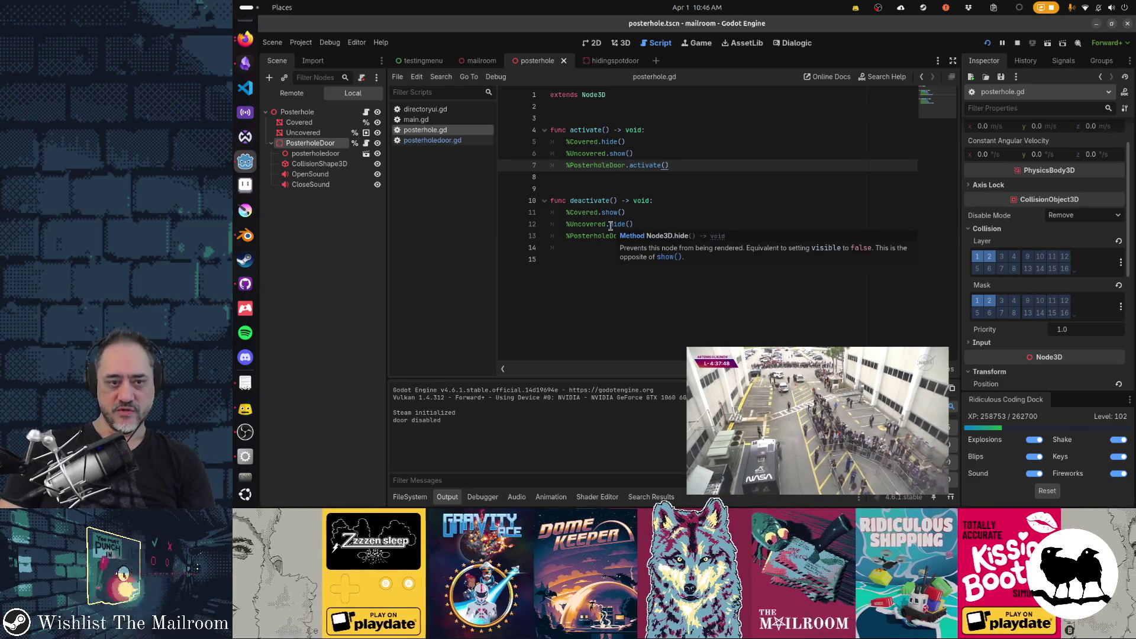
{"action": "key", "text": "alt+Tab"}
{"action": "left_click", "coordinate": [642, 198]}
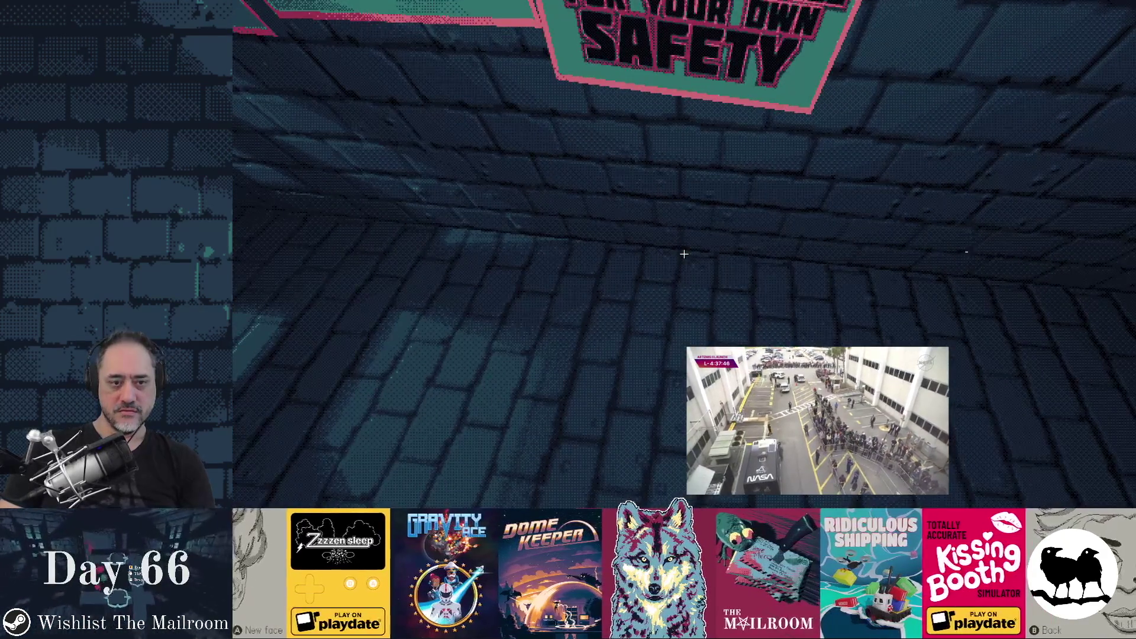
{"action": "key", "text": "alt+Tab"}
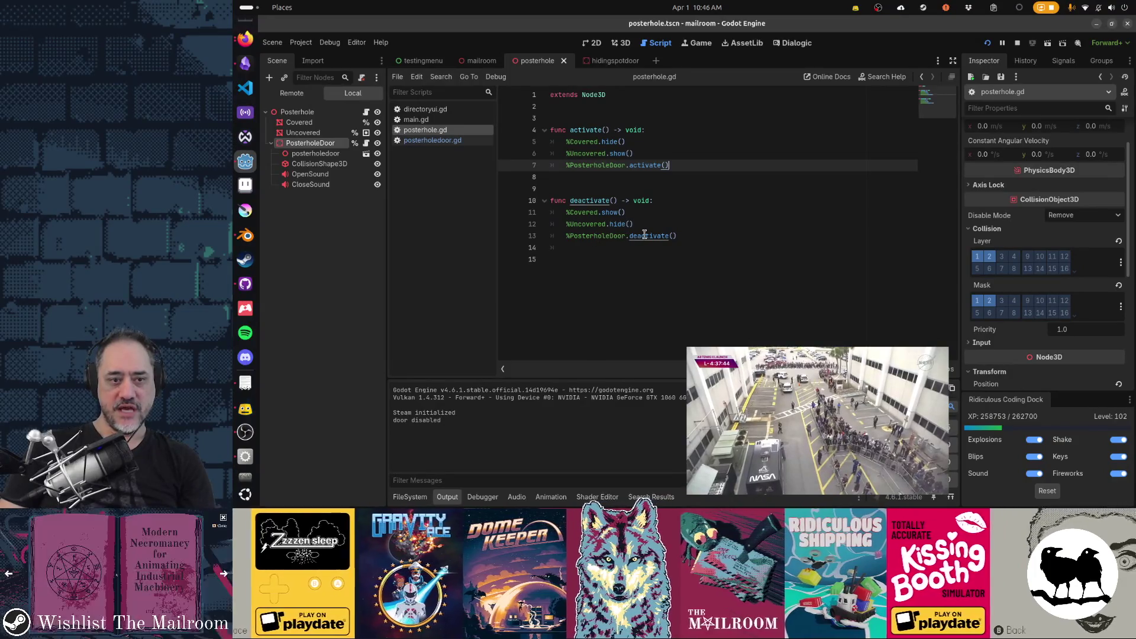
{"action": "left_click", "coordinate": [645, 235], "text": "ctrl"}
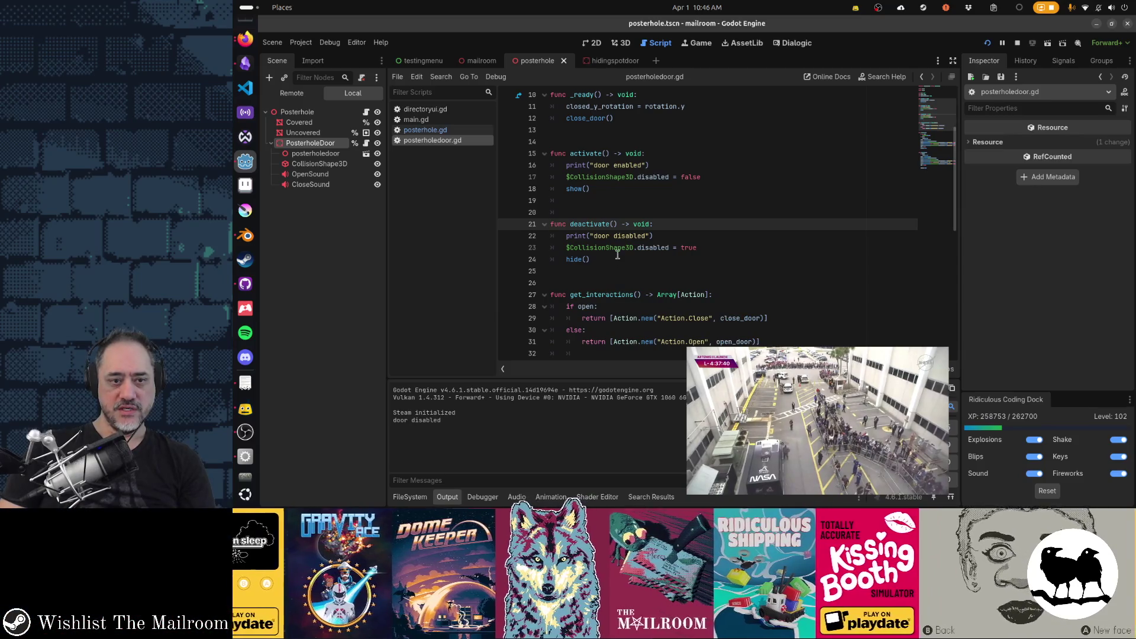
{"action": "left_click", "coordinate": [651, 249]}
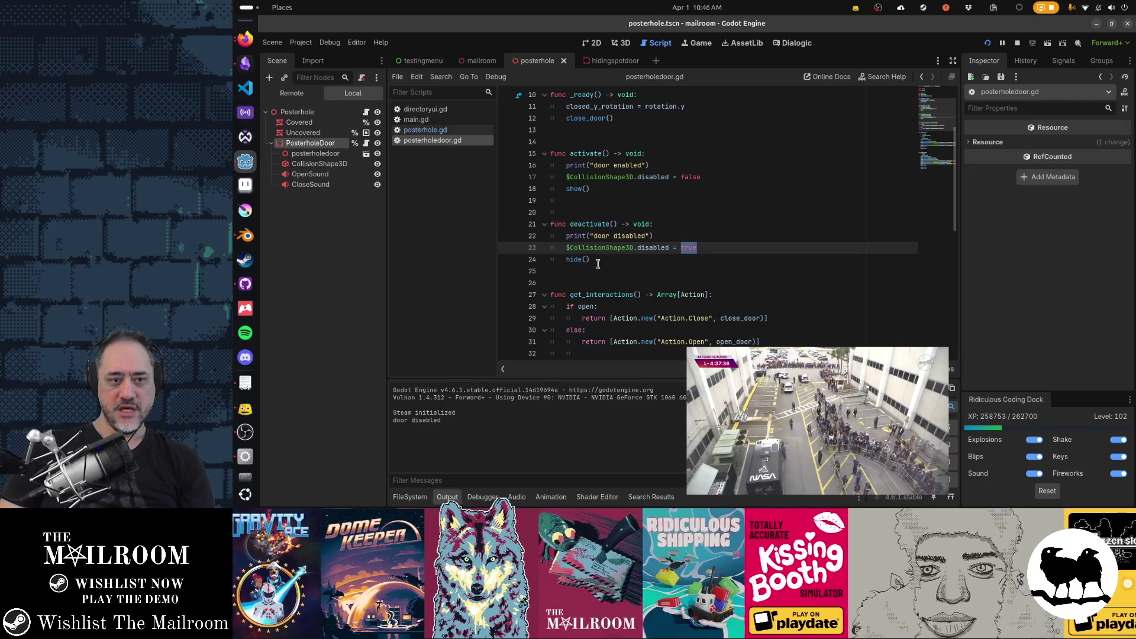
{"action": "key", "text": "alt+Tab"}
{"action": "left_click", "coordinate": [717, 200]}
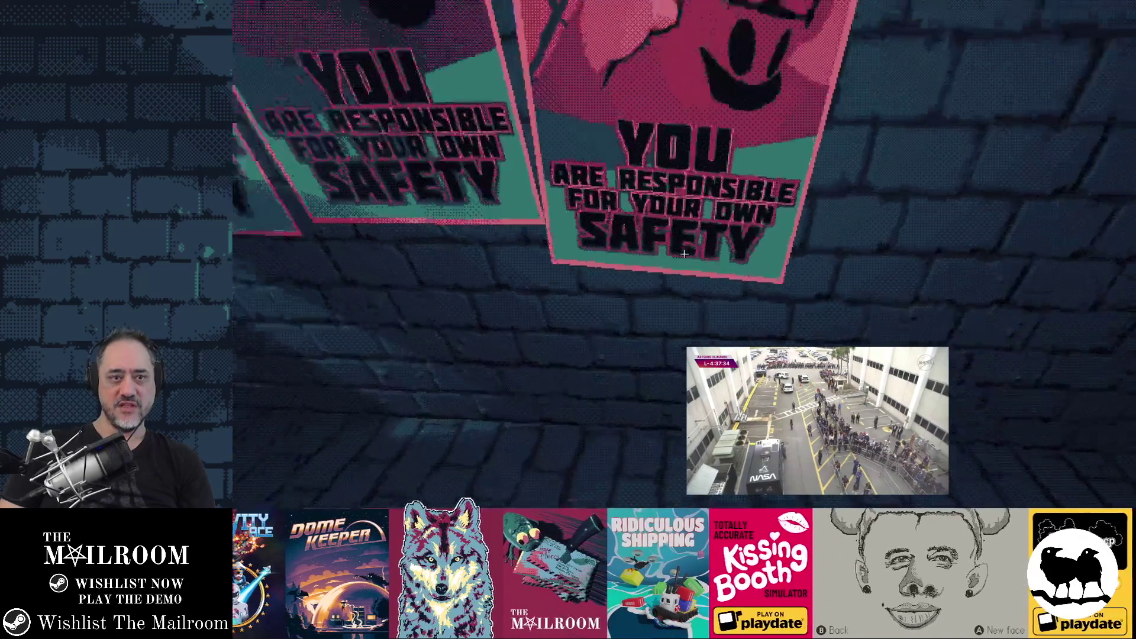
{"action": "key", "text": "alt+Tab"}
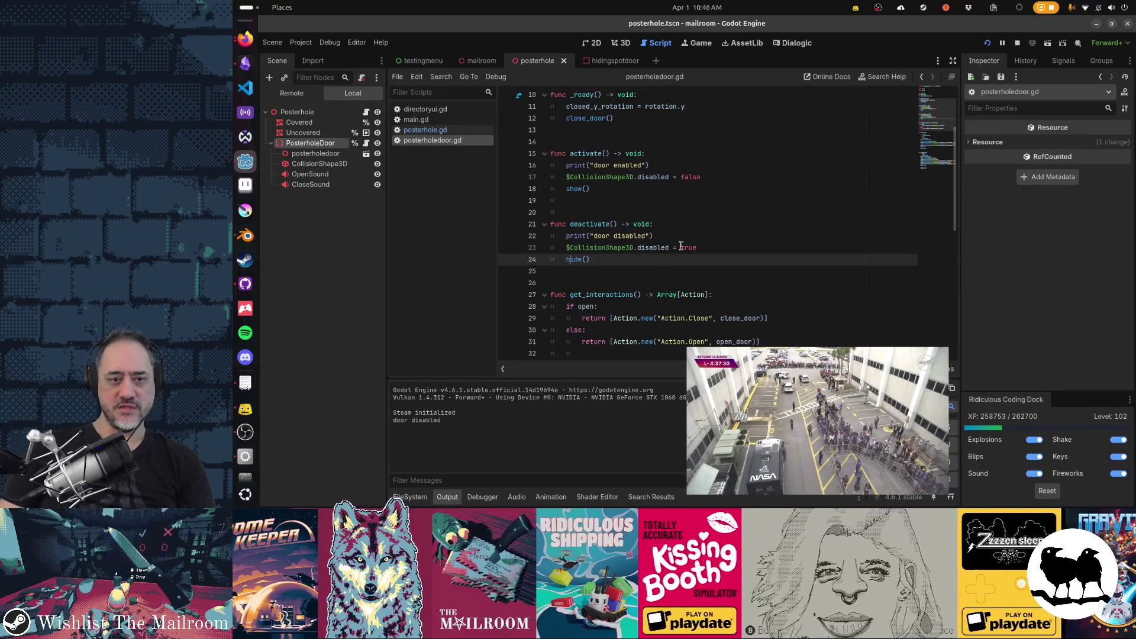
{"action": "left_click", "coordinate": [670, 249]}
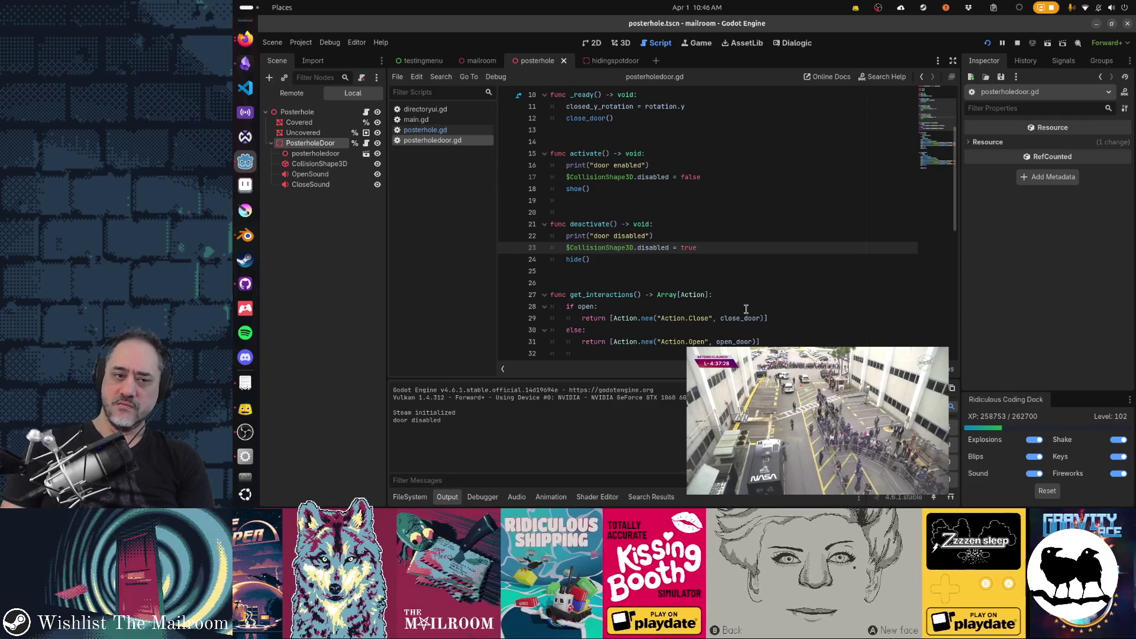
- Change line 23's disabled assignment to set_deferred("disabled", true)
{"action": "type", "text": "set_deffer"}
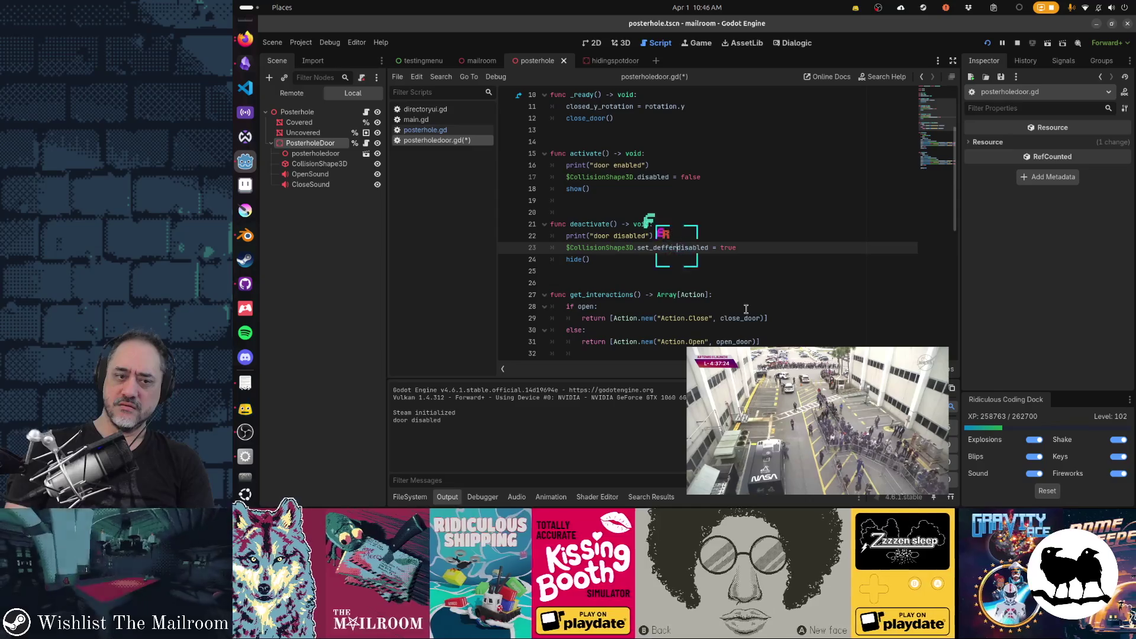
{"action": "key", "text": "BackSpace"}
{"action": "type", "text": "ferred"}
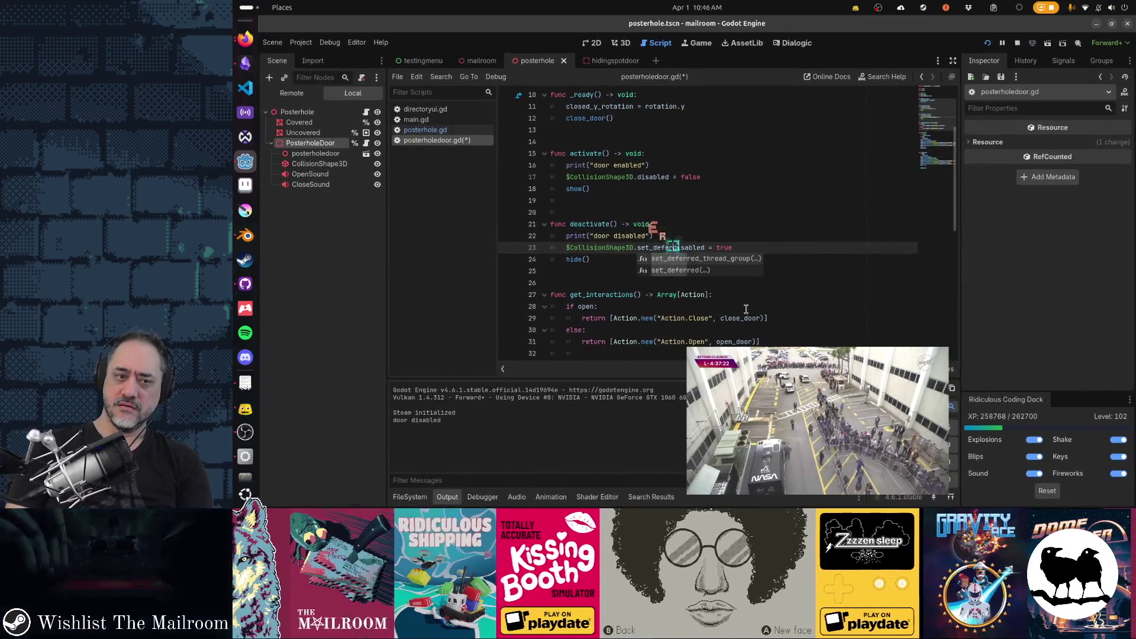
{"action": "type", "text": "(\""}
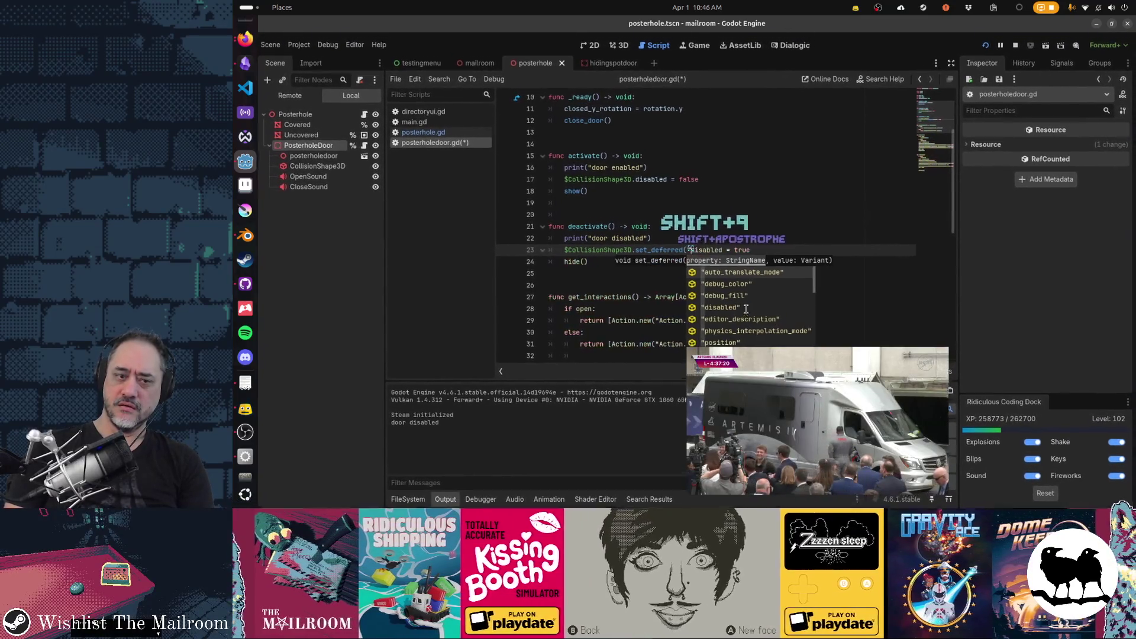
{"action": "key", "text": "ctrl+Right"}
{"action": "type", "text": "\", true)"}
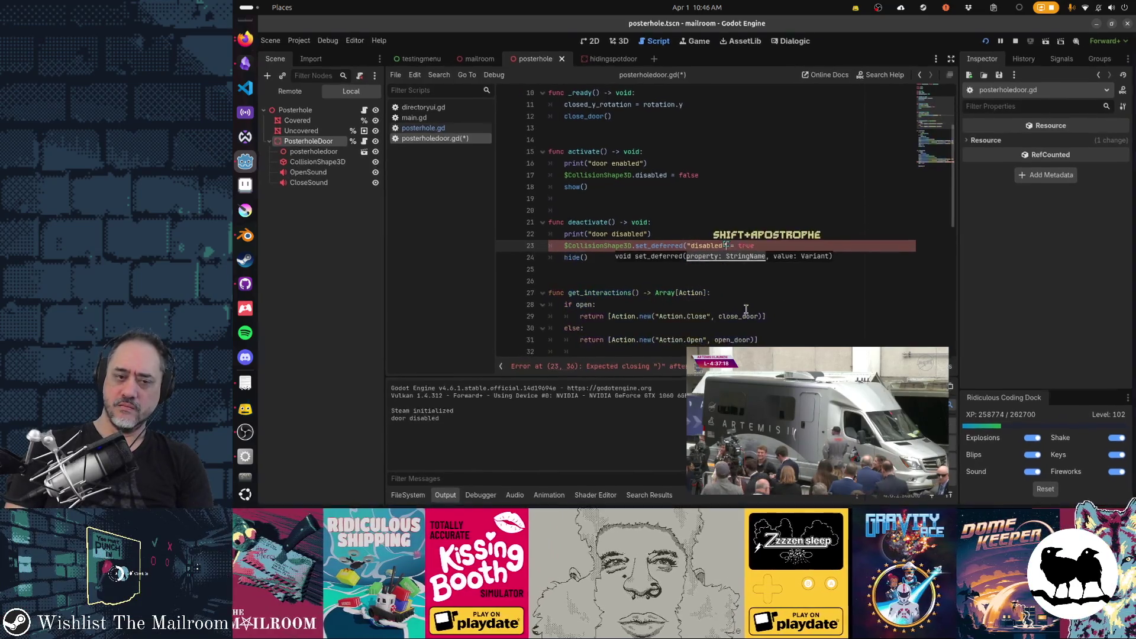
{"action": "key", "text": "shift+End"}
{"action": "key", "text": "Delete"}
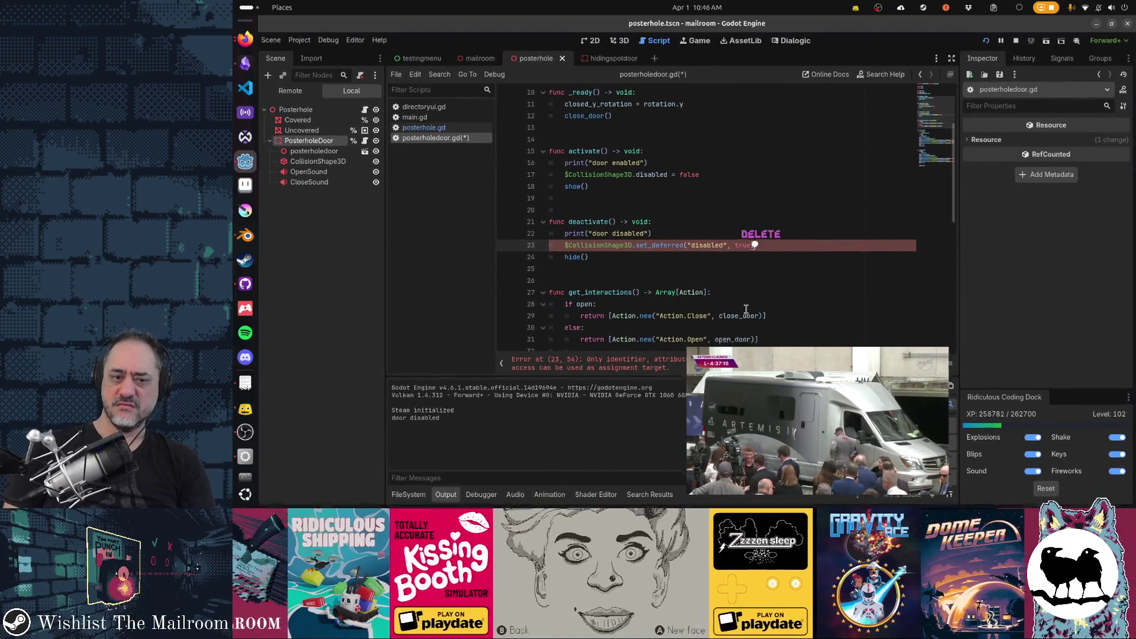
- Paste the set_deferred call into activate() with false and cut the old disabled = false line
{"action": "key", "text": "Up"}
{"action": "key", "text": "Up"}
{"action": "key", "text": "Up"}
{"action": "key", "text": "End"}
{"action": "key", "text": "Return"}
{"action": "key", "text": "ctrl+v"}
{"action": "key", "text": "Up"}
{"action": "key", "text": "ctrl+x"}
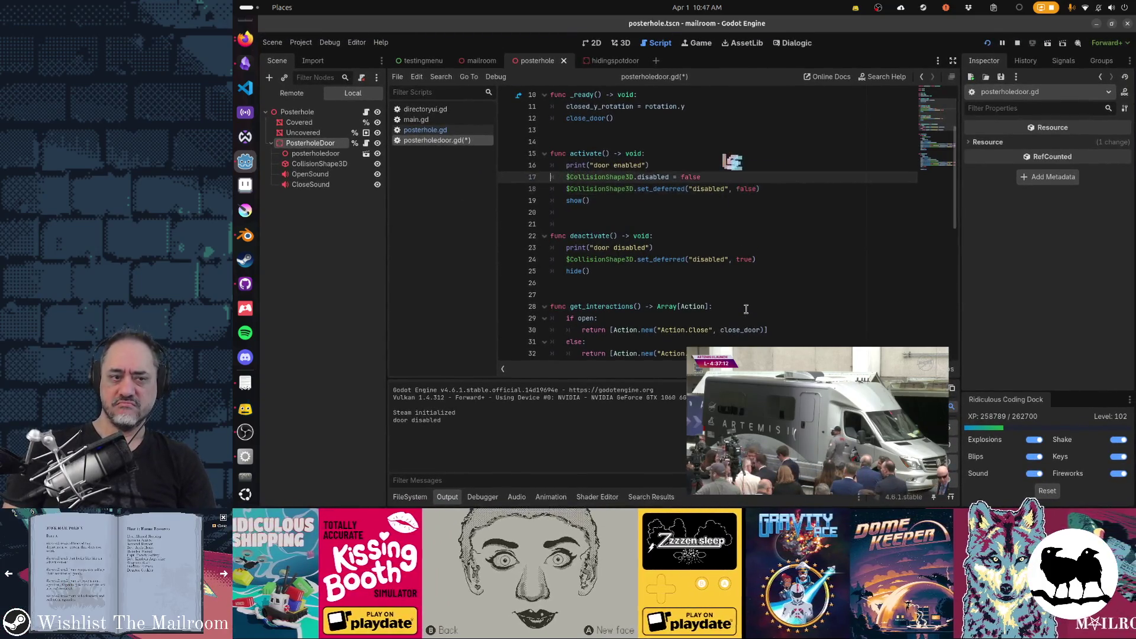
{"action": "key", "text": "alt+Tab"}
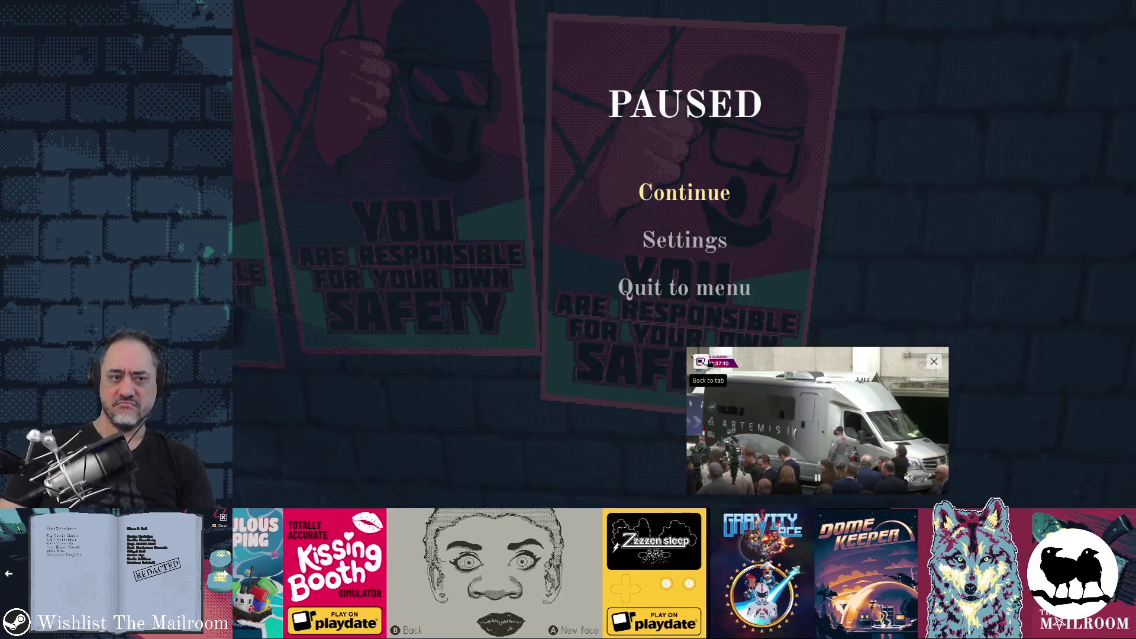
- Resume the game, reload day 1 from the console, test the poster door, and return to Godot
{"action": "left_click", "coordinate": [682, 194]}
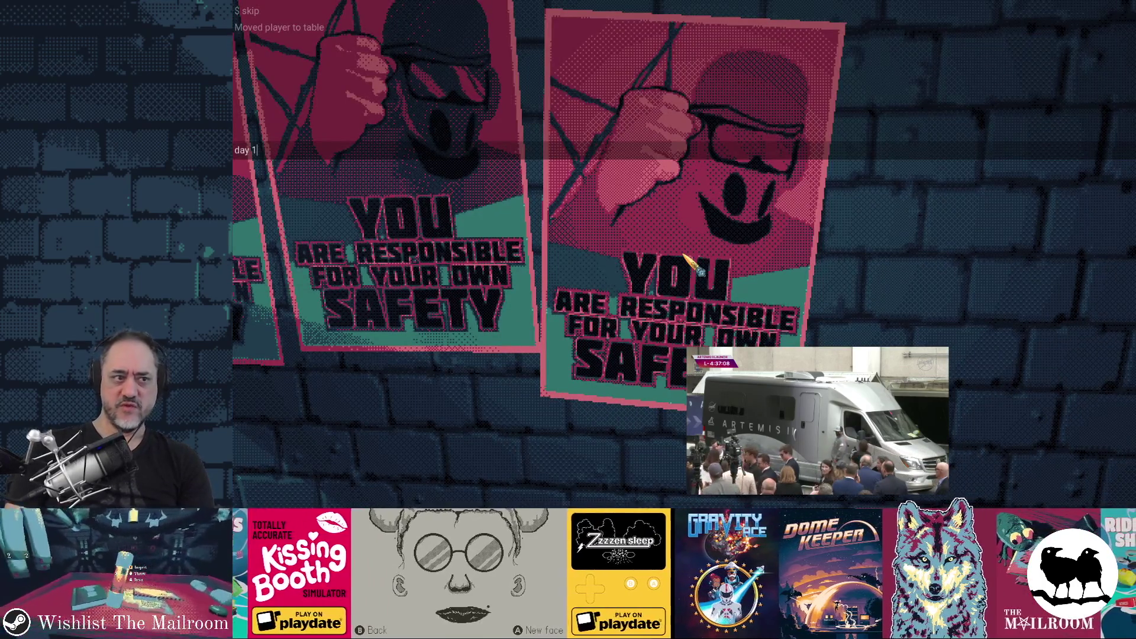
{"action": "key", "text": "Return"}
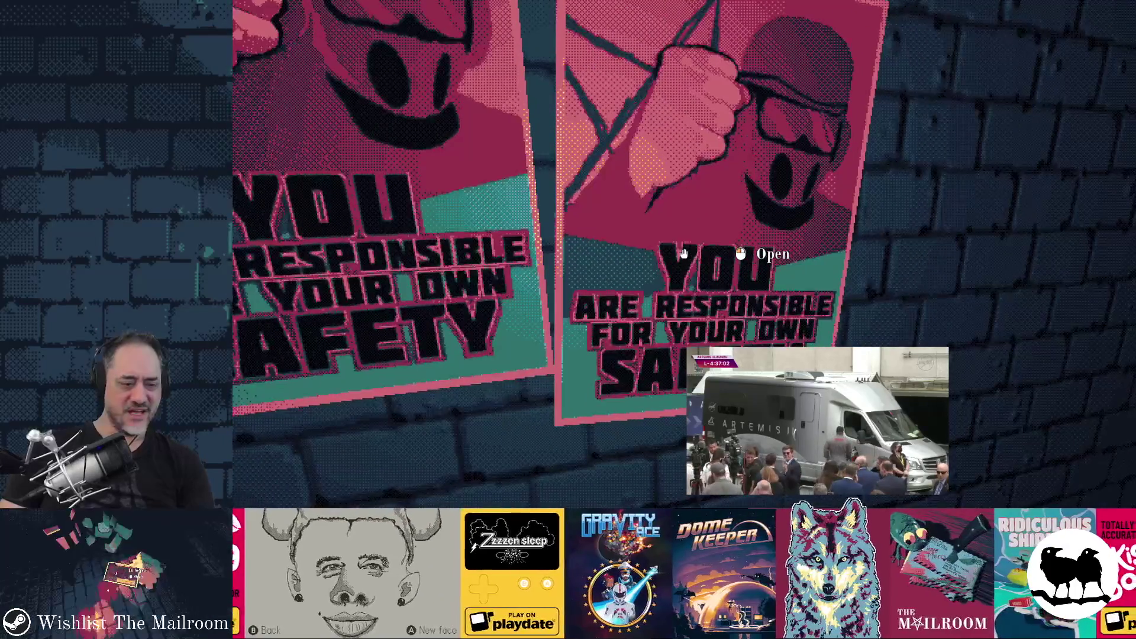
{"action": "key", "text": "F8"}
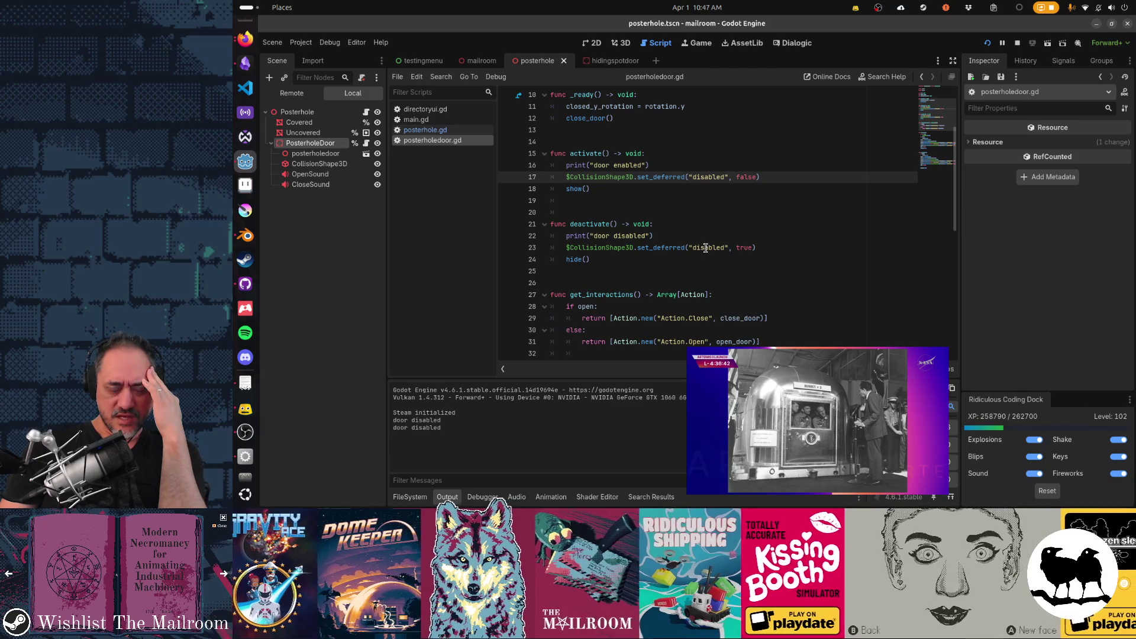
- Turn on Disabled for the door's CollisionShape3D and check the effect in the resumed game
{"action": "left_click", "coordinate": [319, 164]}
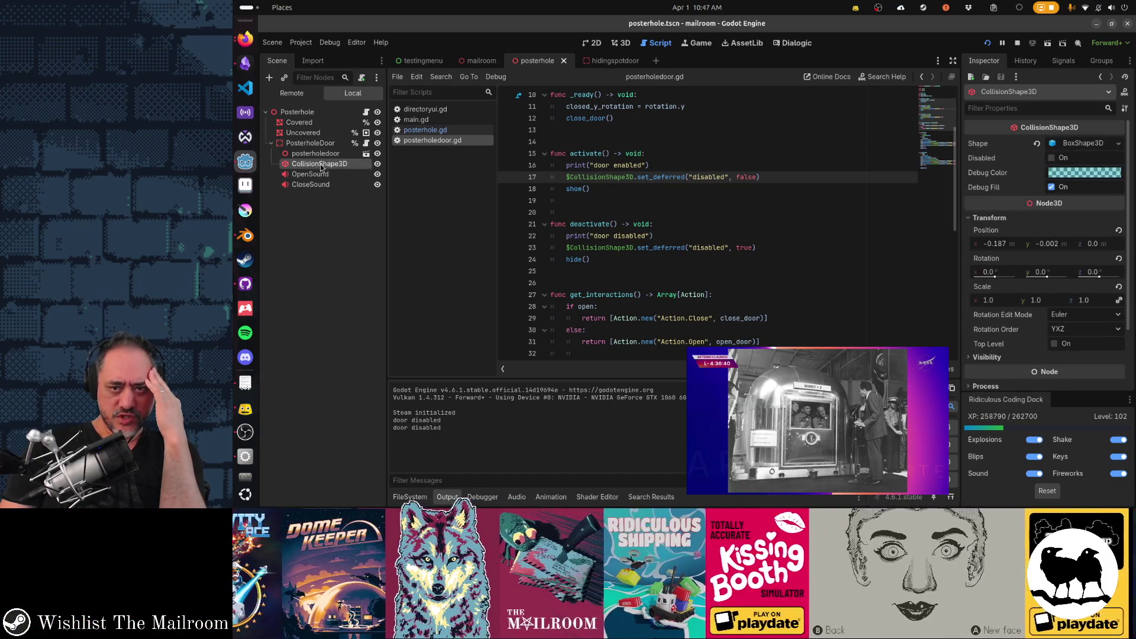
{"action": "left_click", "coordinate": [1051, 158]}
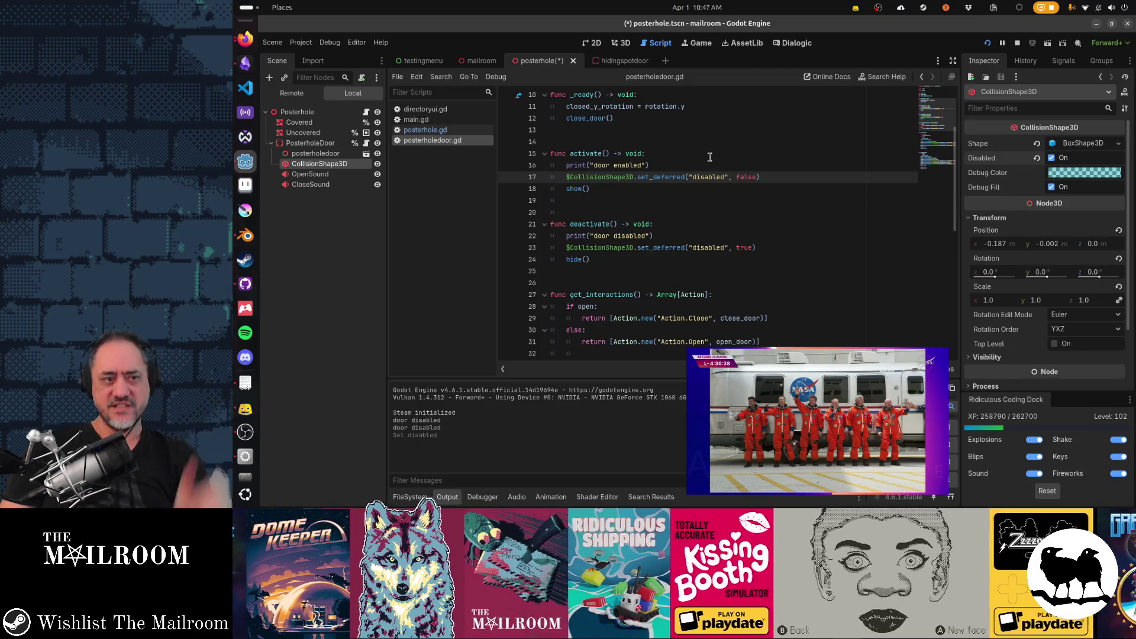
{"action": "key", "text": "alt+Tab"}
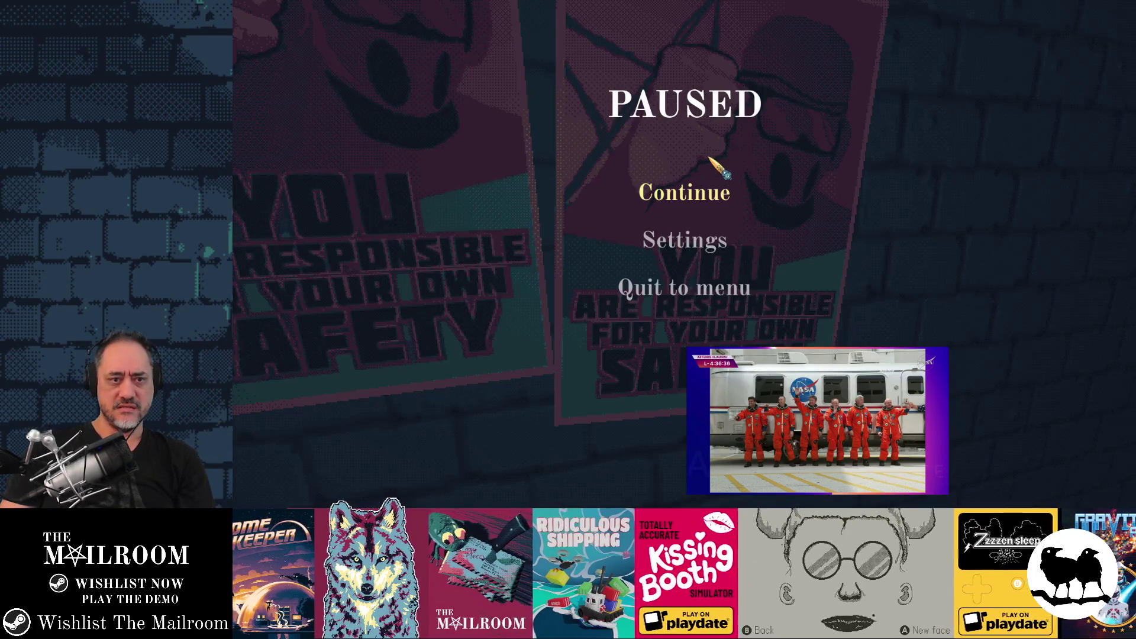
{"action": "left_click", "coordinate": [717, 190]}
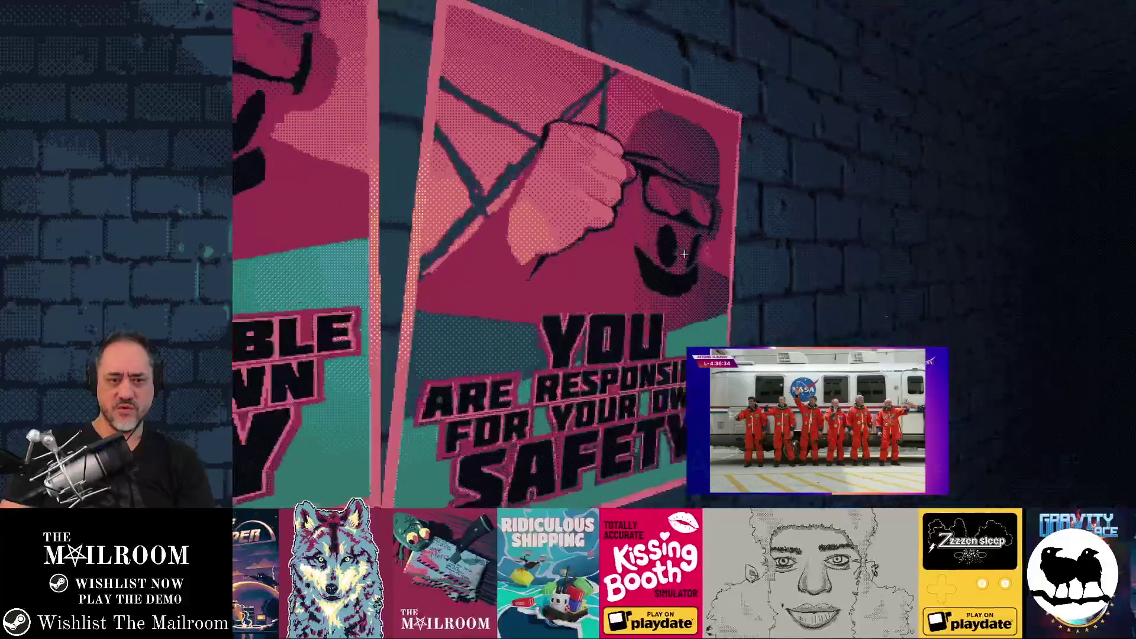
{"action": "key", "text": "alt+Tab"}
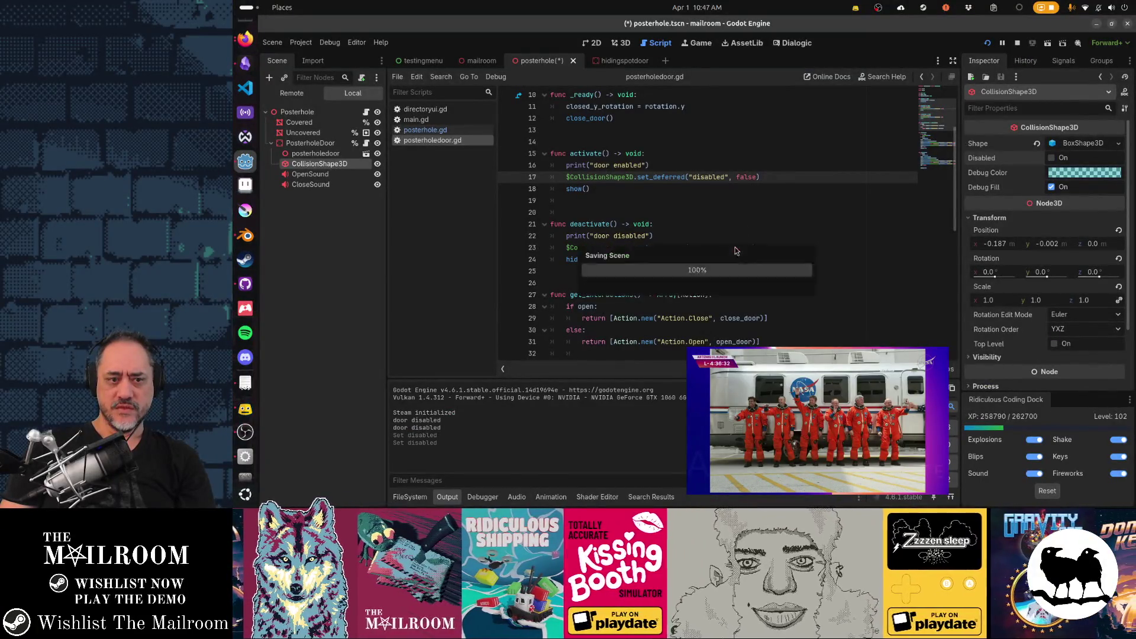
{"action": "left_click", "coordinate": [695, 248]}
- Reload the scene with the console's day command, retest the poster door, and return to Godot
{"action": "key", "text": "alt+Tab"}
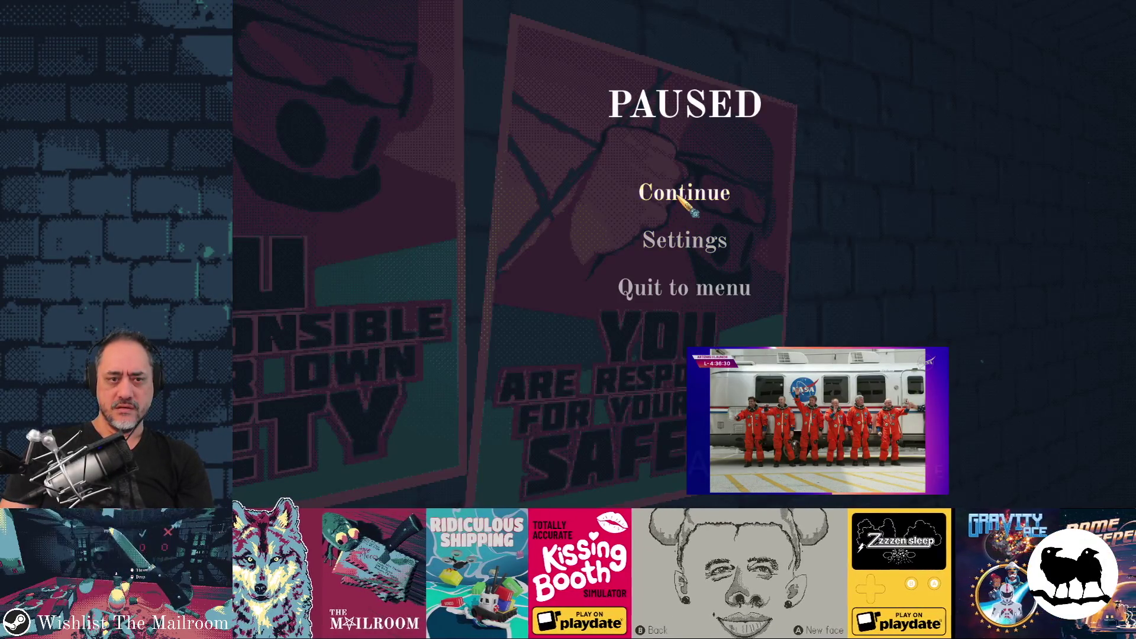
{"action": "key", "text": "Escape"}
{"action": "key", "text": "grave"}
{"action": "type", "text": "day 1"}
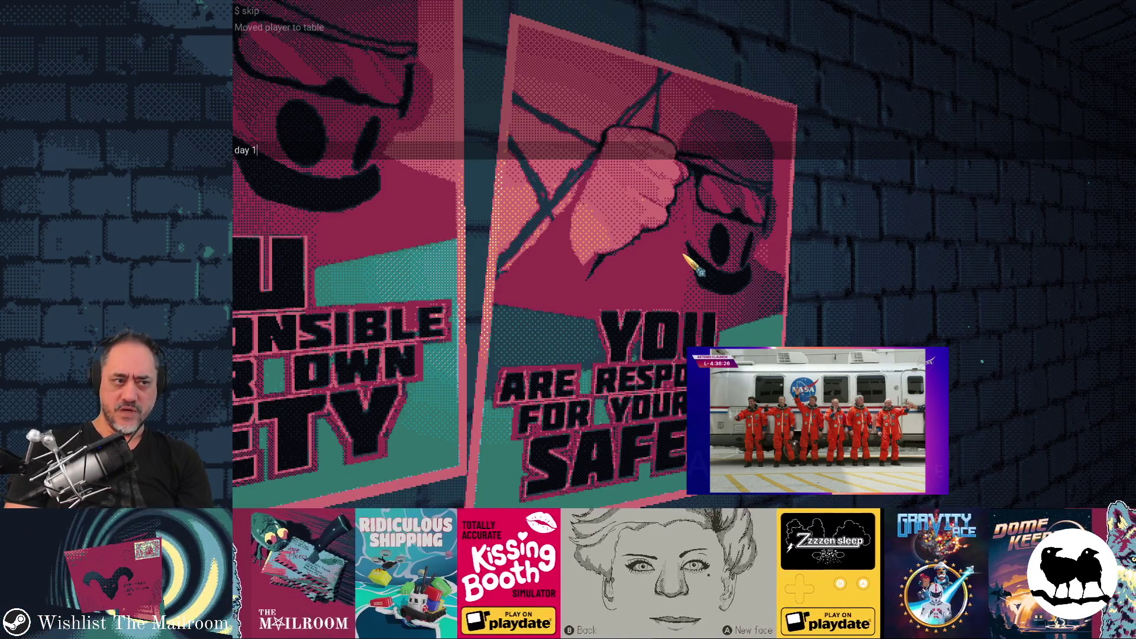
{"action": "key", "text": "Return"}
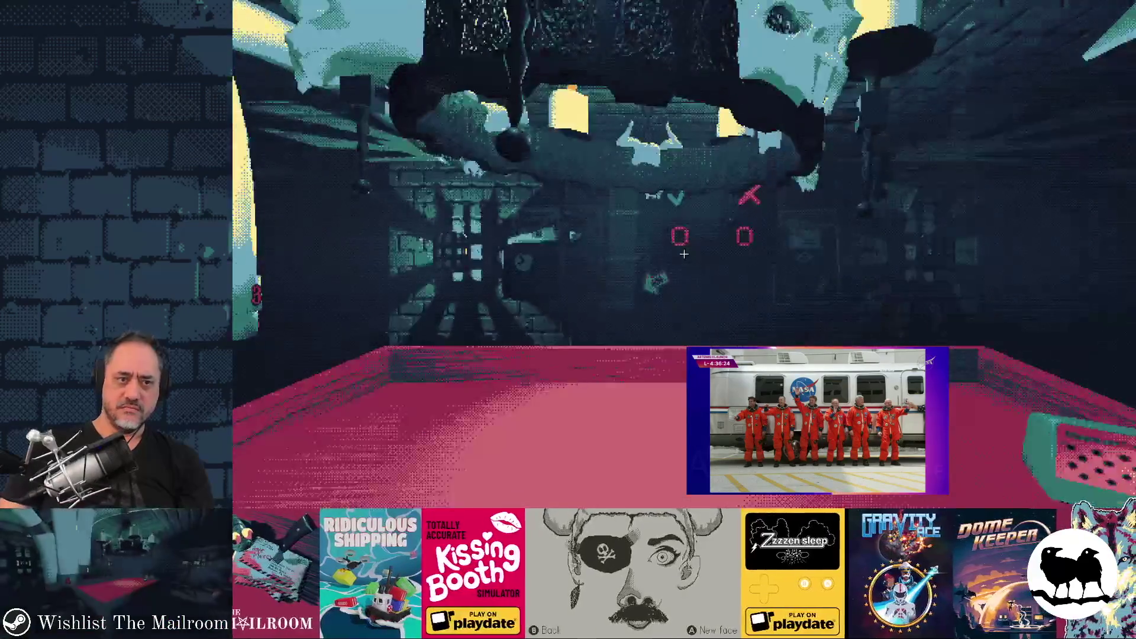
{"action": "key", "text": "alt+Tab"}
{"action": "key", "text": "alt+Tab"}
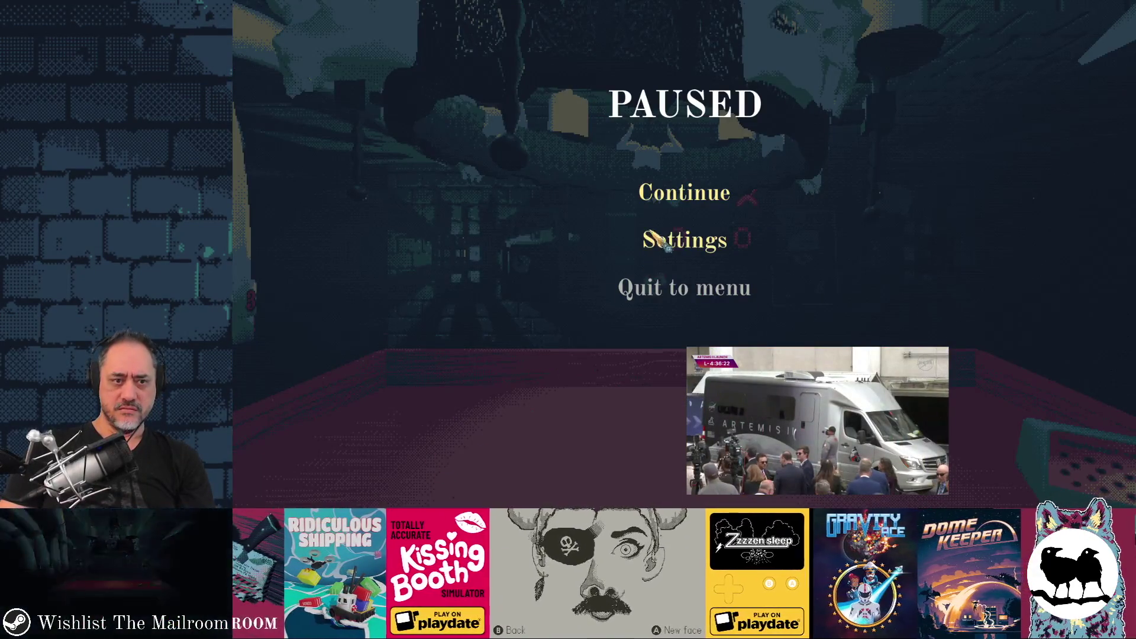
{"action": "left_click", "coordinate": [681, 203]}
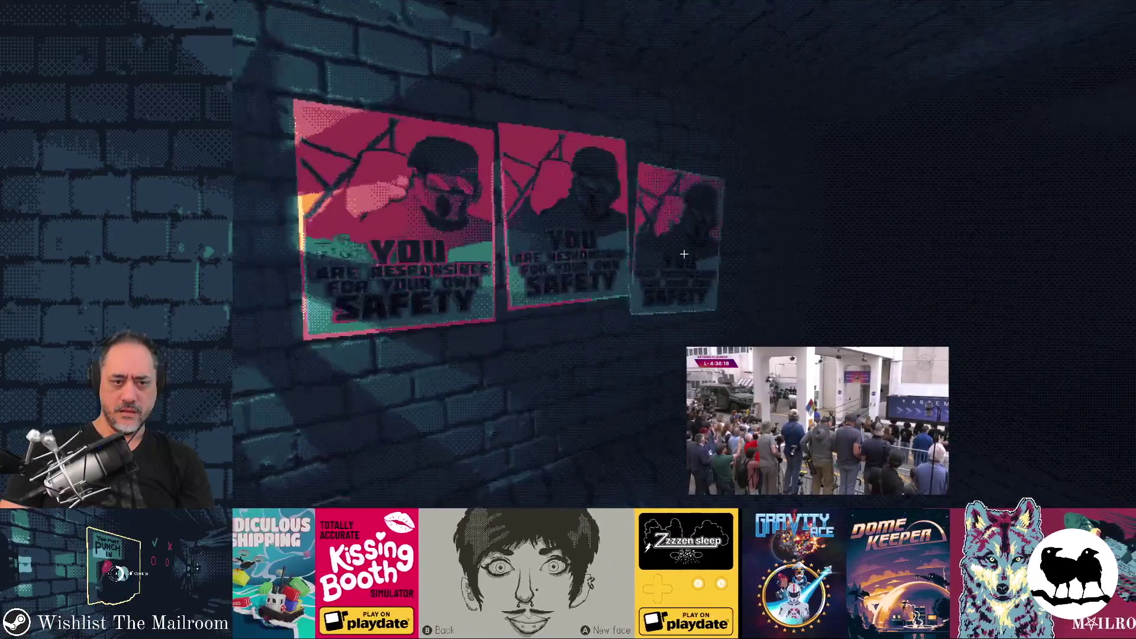
{"action": "key", "text": "alt+Tab"}
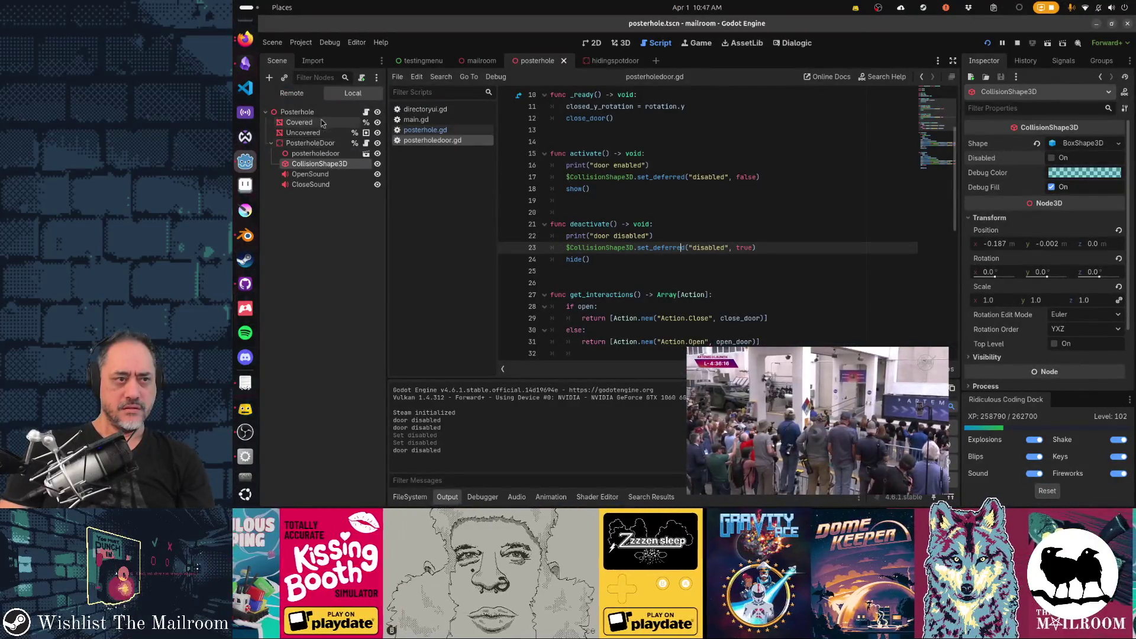
- Browse the Remote scene tree through room, cabinet and Posterhole to the live PosterholeDoor
{"action": "left_click", "coordinate": [292, 93]}
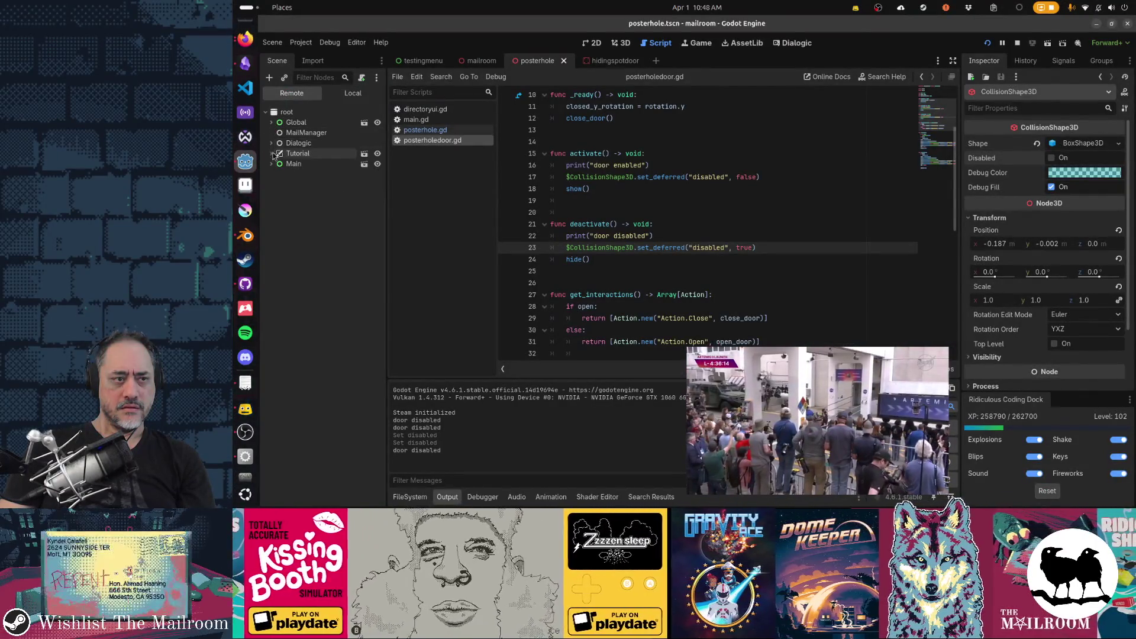
{"action": "left_click", "coordinate": [271, 163]}
{"action": "left_click", "coordinate": [283, 184]}
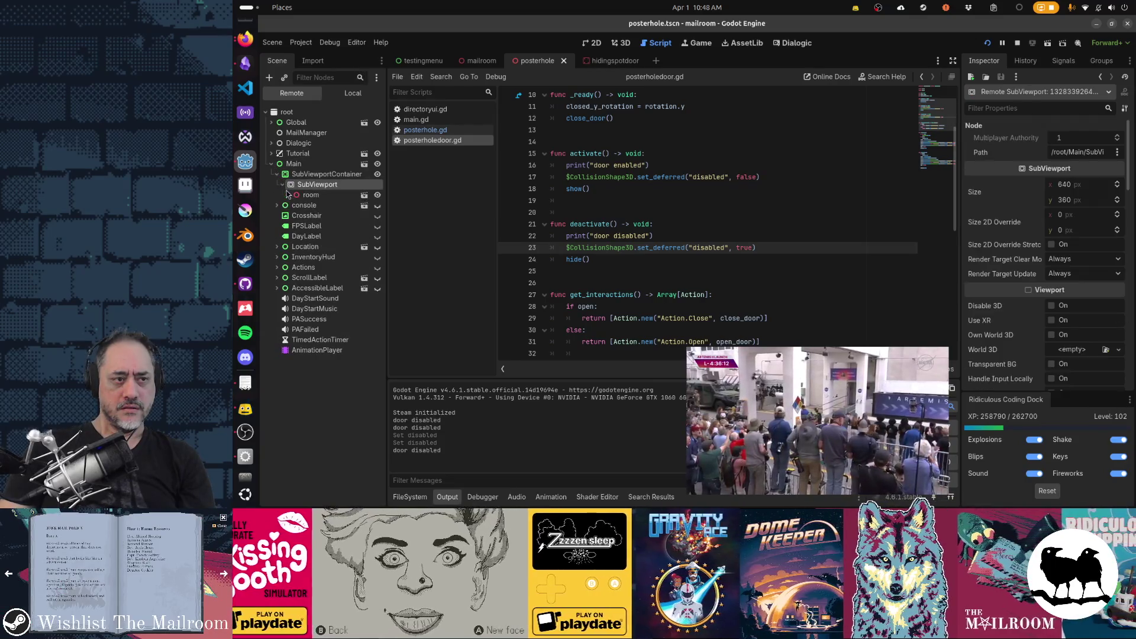
{"action": "left_click", "coordinate": [288, 195]}
{"action": "scroll", "coordinate": [311, 288], "scroll_direction": "down", "scroll_amount": 5}
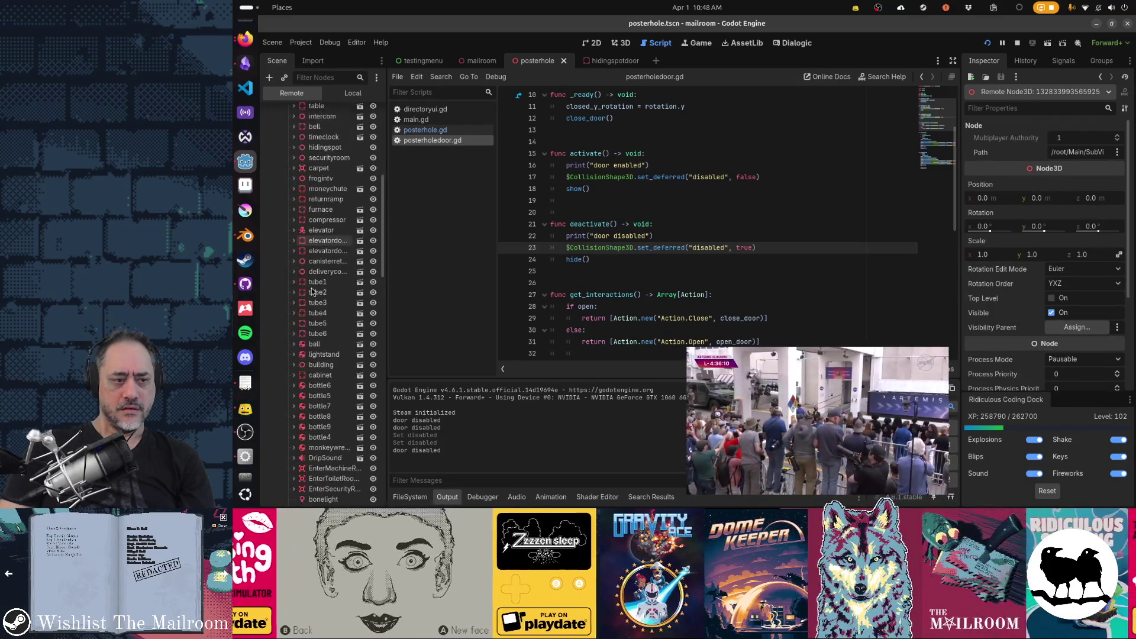
{"action": "scroll", "coordinate": [322, 272], "scroll_direction": "down", "scroll_amount": 2}
{"action": "left_click", "coordinate": [326, 276]}
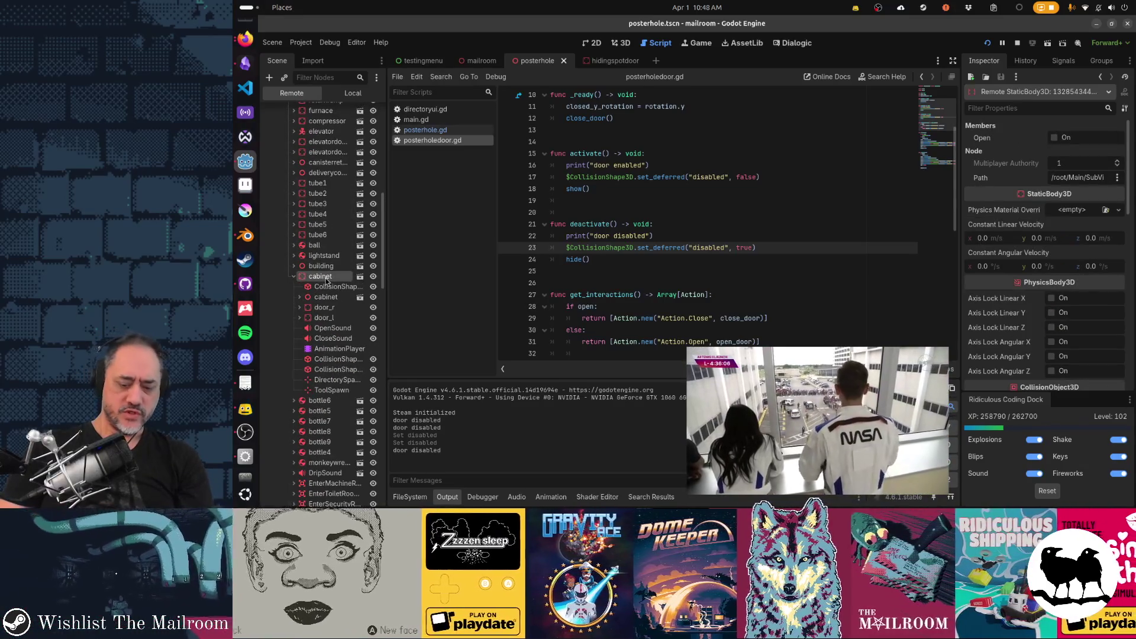
{"action": "scroll", "coordinate": [325, 278], "scroll_direction": "down", "scroll_amount": 2}
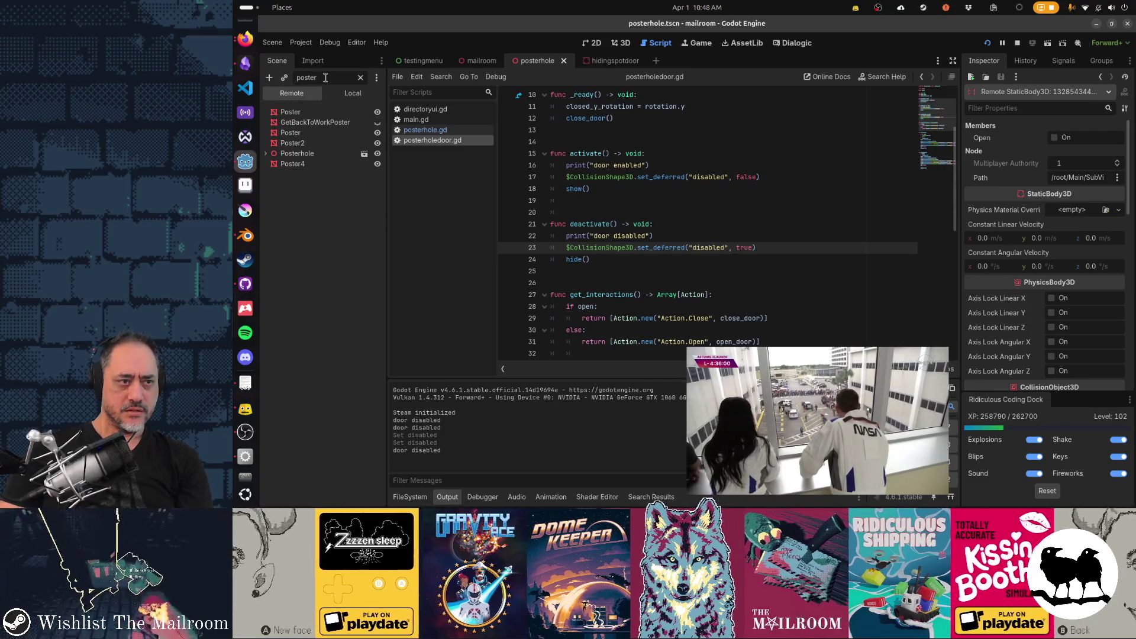
{"action": "left_click", "coordinate": [299, 155]}
{"action": "left_click", "coordinate": [272, 165]}
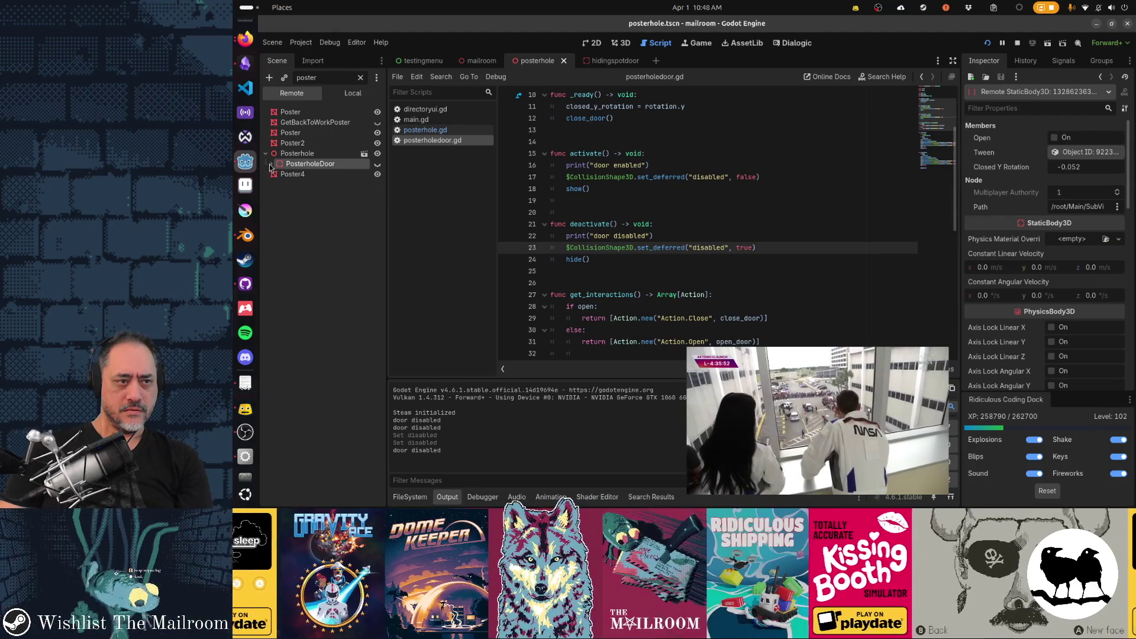
- Clear the Remote tree filter and select the door's live CollisionShape3D
{"action": "left_click", "coordinate": [360, 78]}
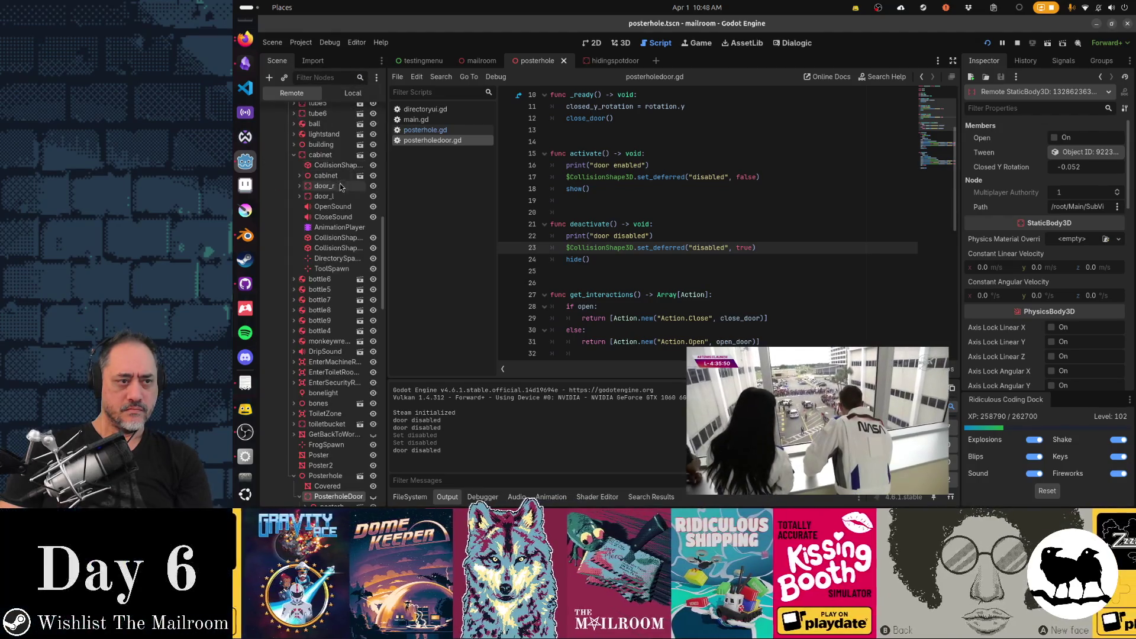
{"action": "scroll", "coordinate": [340, 185], "scroll_direction": "down", "scroll_amount": 5}
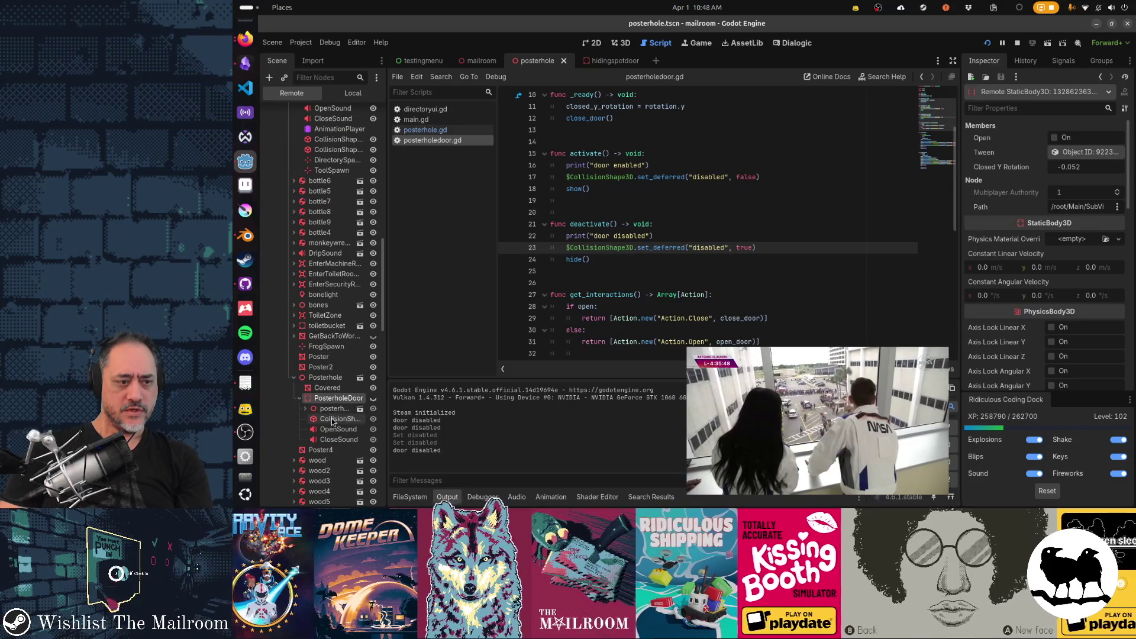
{"action": "left_click", "coordinate": [333, 420]}
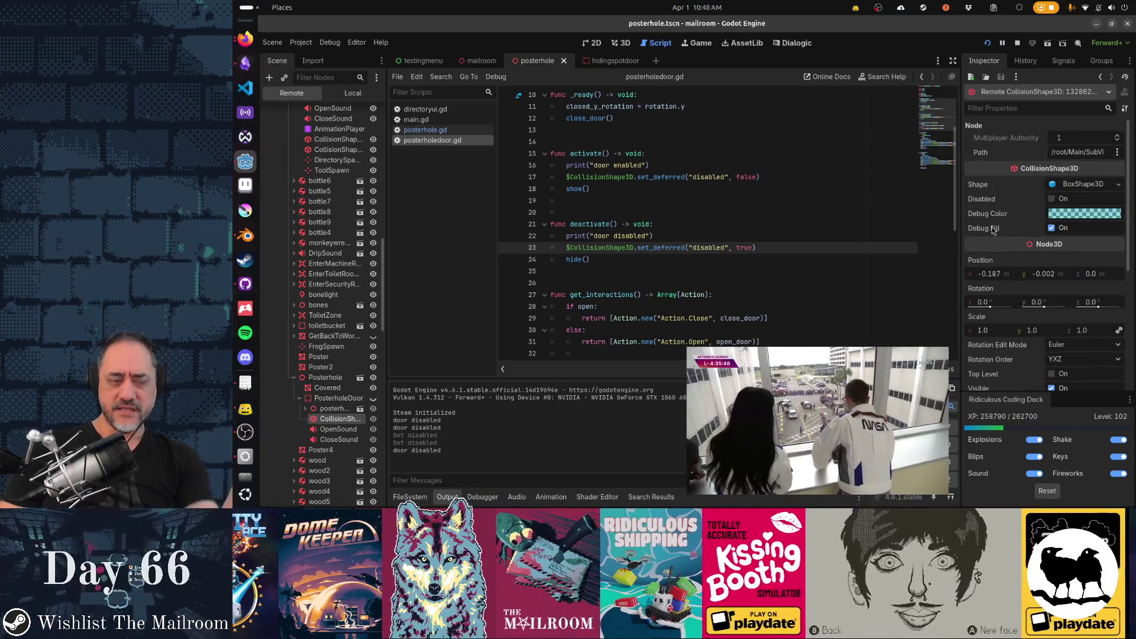
- Check the Debugger's Errors tab, return to Output, and relaunch the project with F5
{"action": "mouse_move", "coordinate": [993, 233]}
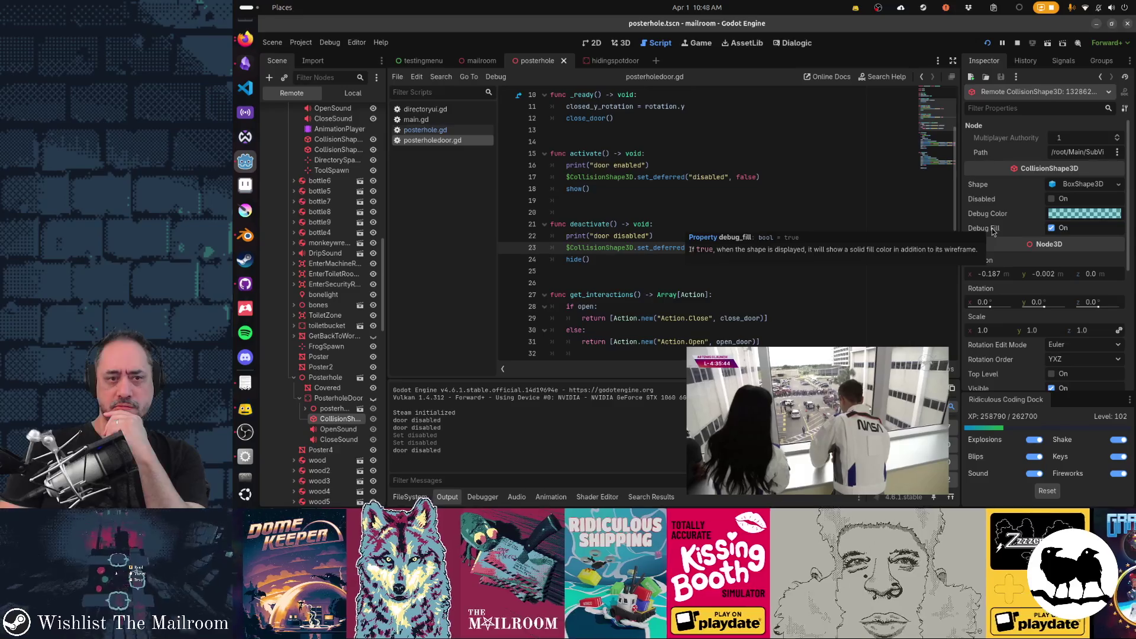
{"action": "mouse_move", "coordinate": [633, 247]}
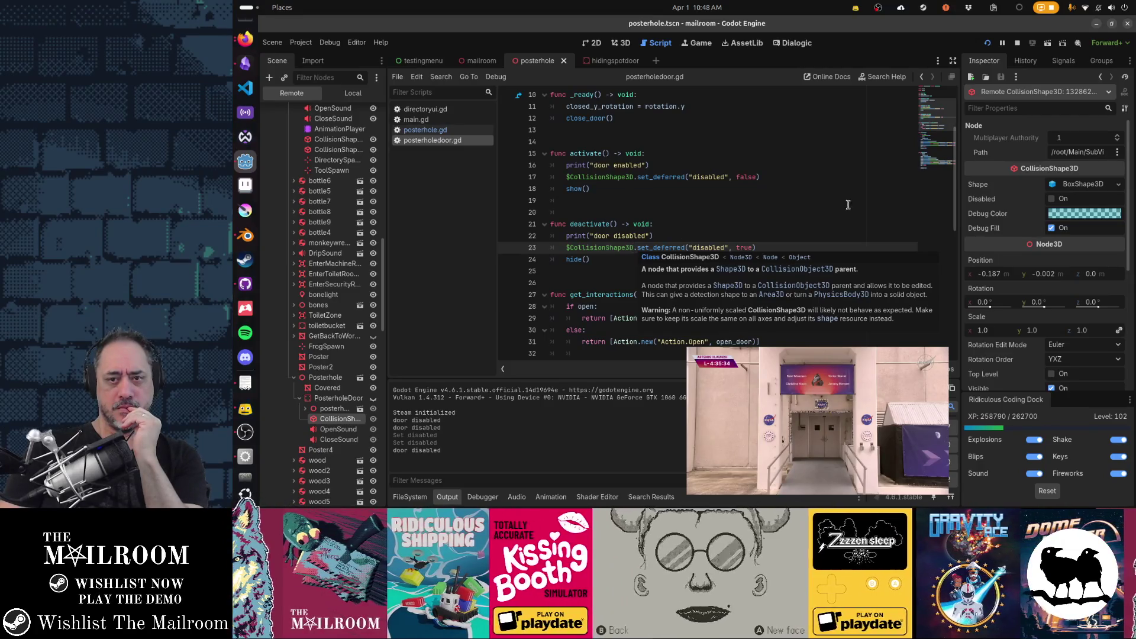
{"action": "mouse_move", "coordinate": [986, 205]}
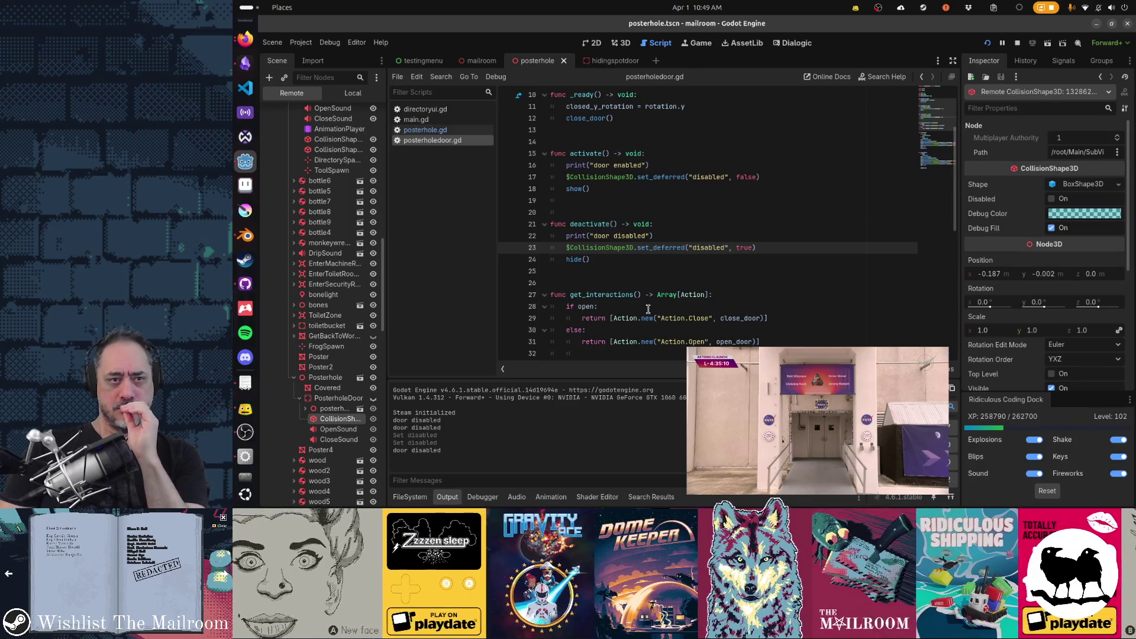
{"action": "left_click", "coordinate": [496, 497]}
{"action": "left_click", "coordinate": [456, 352]}
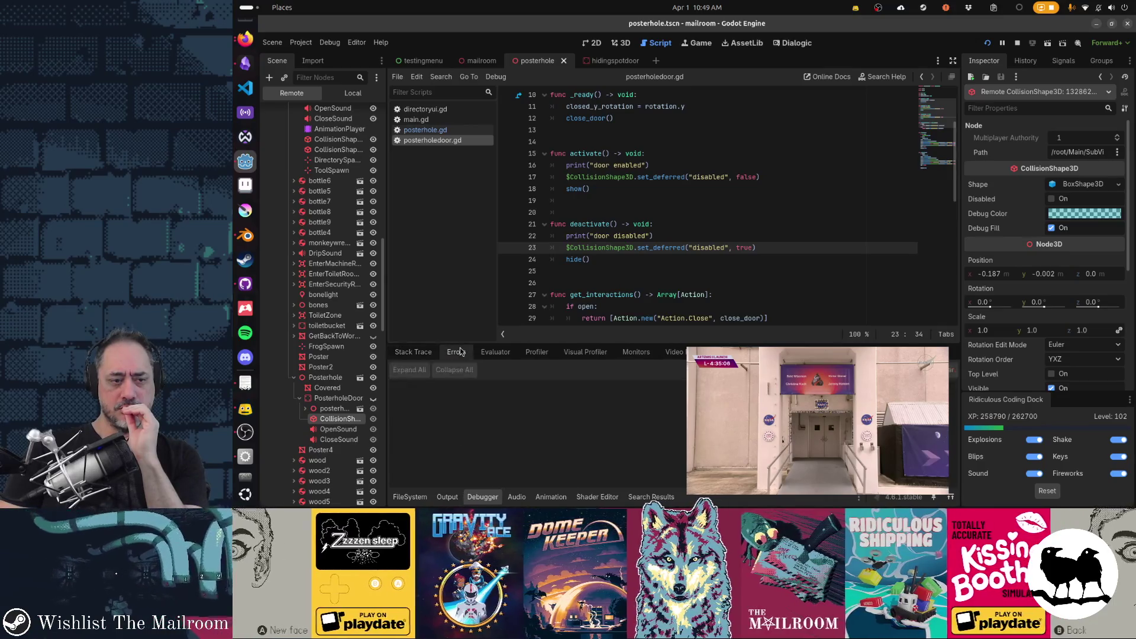
{"action": "left_click", "coordinate": [448, 497]}
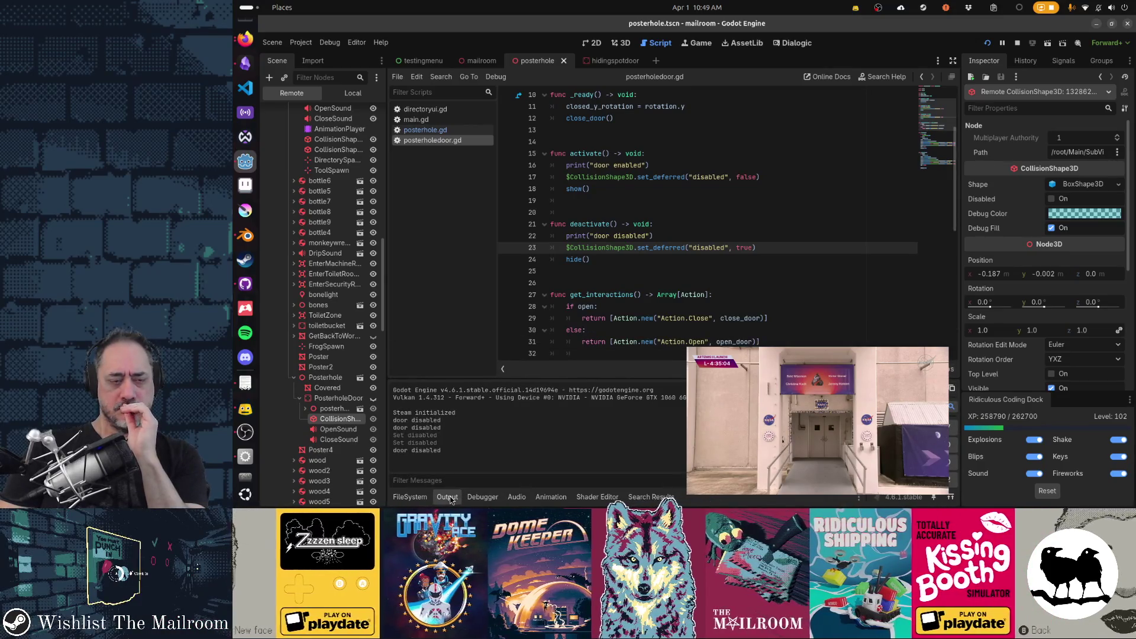
{"action": "left_click", "coordinate": [601, 278]}
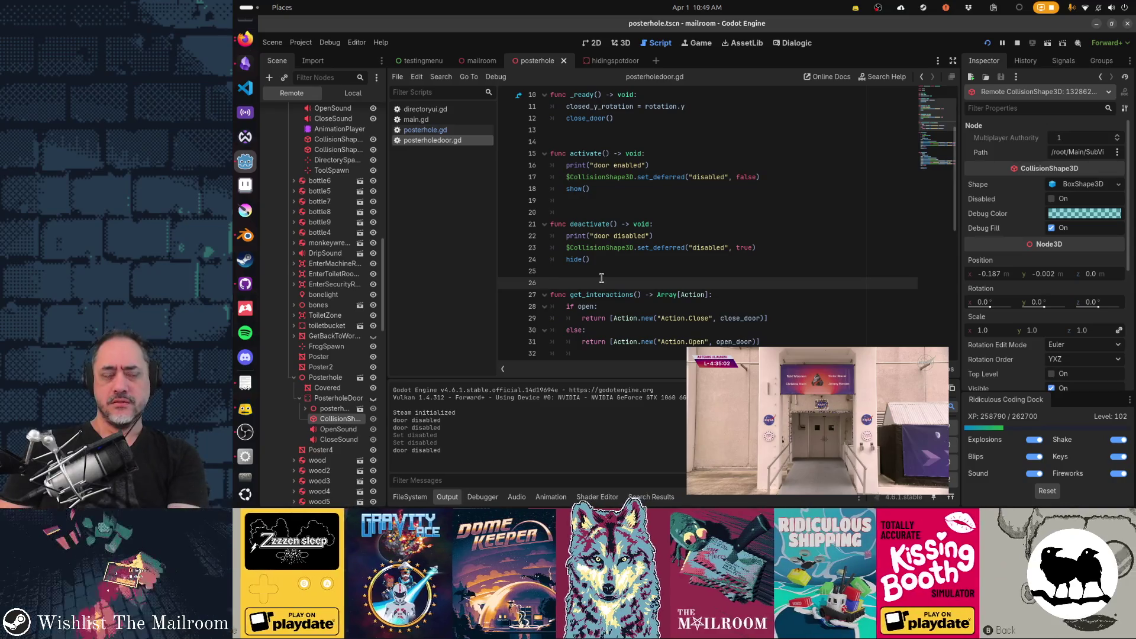
{"action": "key", "text": "F5"}
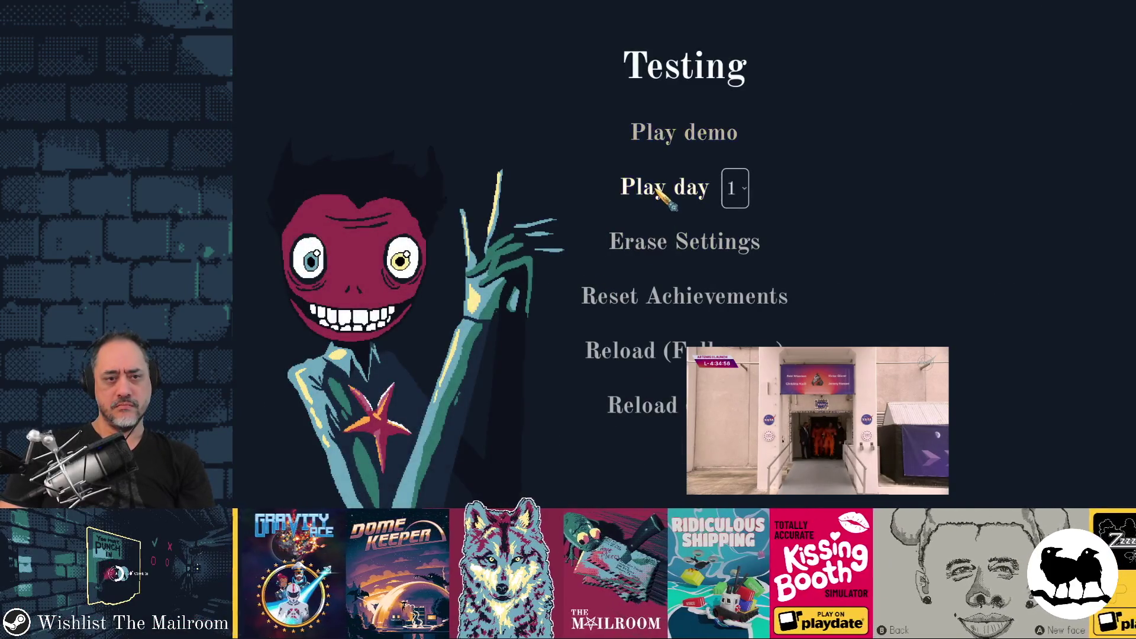
- Play day 1 in The Mailroom, look at the poster wall, and quit back to the editor
{"action": "left_click", "coordinate": [657, 190]}
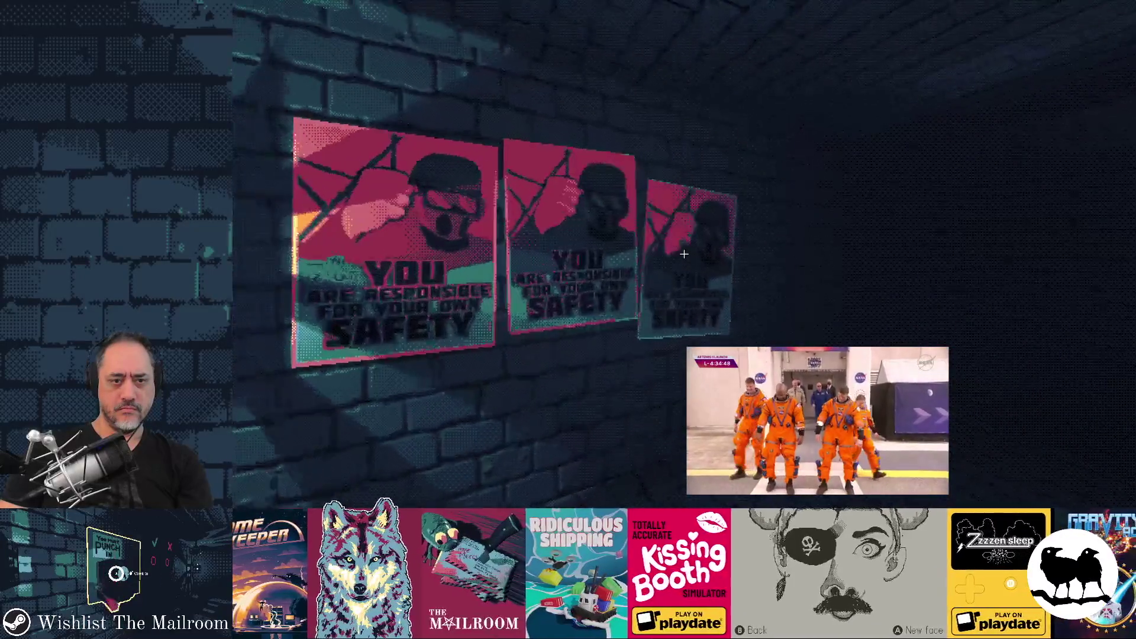
{"action": "key", "text": "F8"}
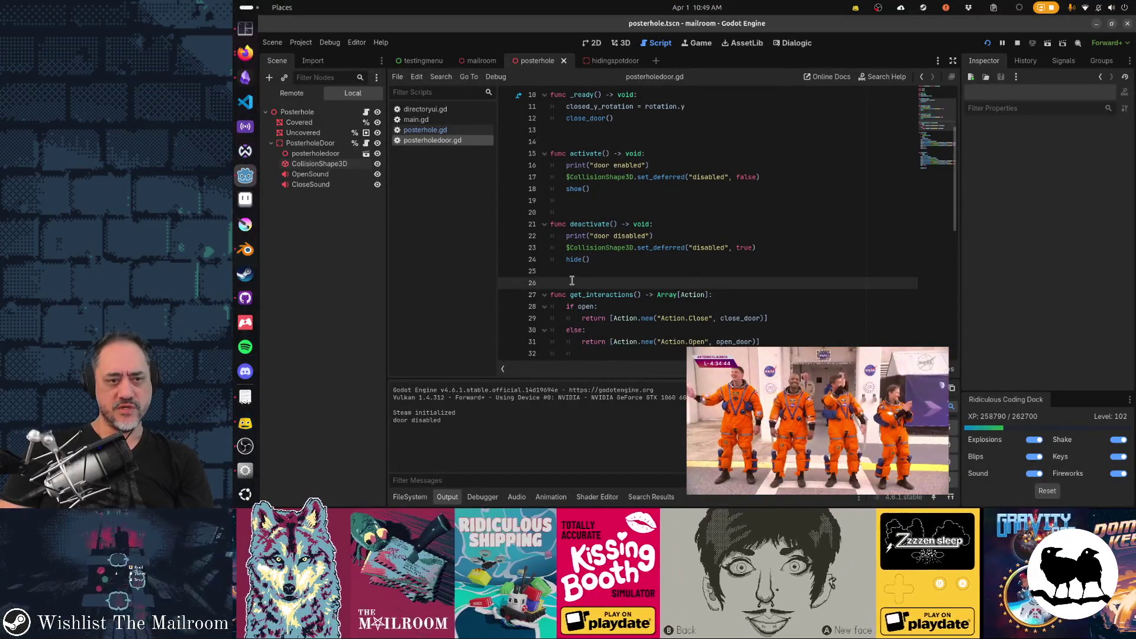
{"action": "left_click", "coordinate": [613, 236]}
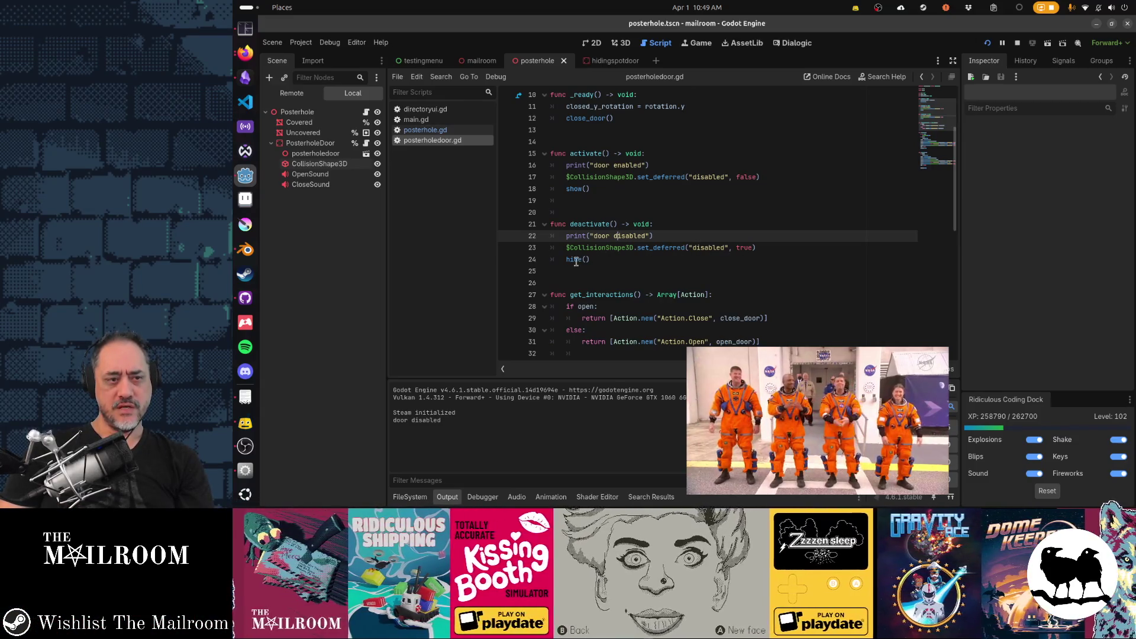
{"action": "left_click_drag", "start_coordinate": [586, 236], "coordinate": [683, 235]}
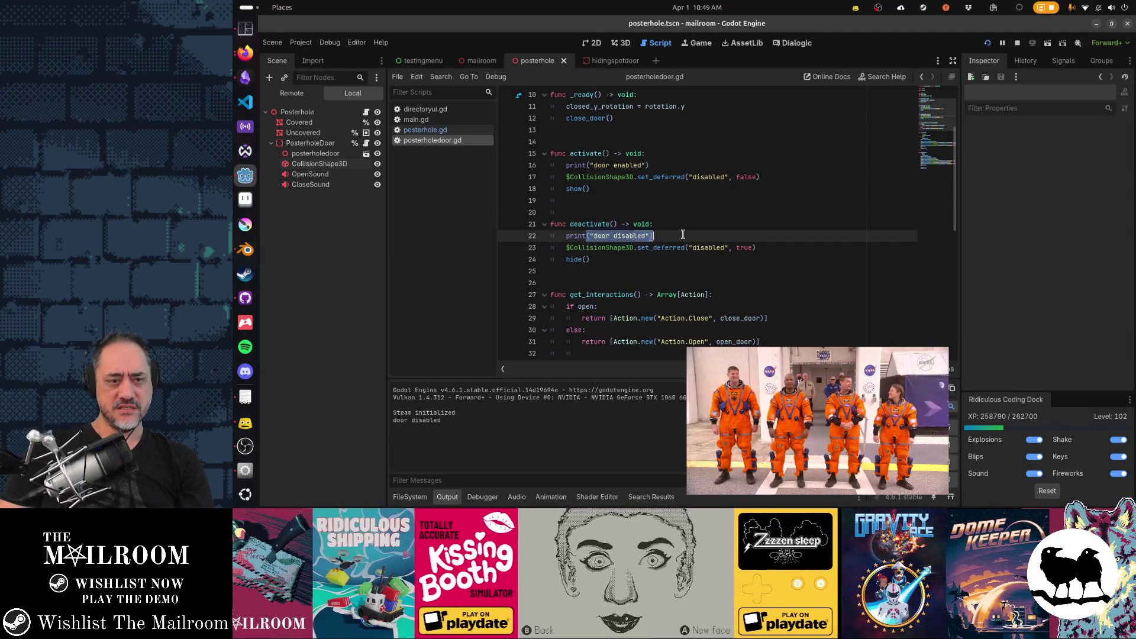
{"action": "mouse_move", "coordinate": [566, 260]}
{"action": "left_mouse_down"}
{"action": "mouse_move", "coordinate": [816, 246]}
{"action": "mouse_move", "coordinate": [764, 248]}
{"action": "left_mouse_up"}
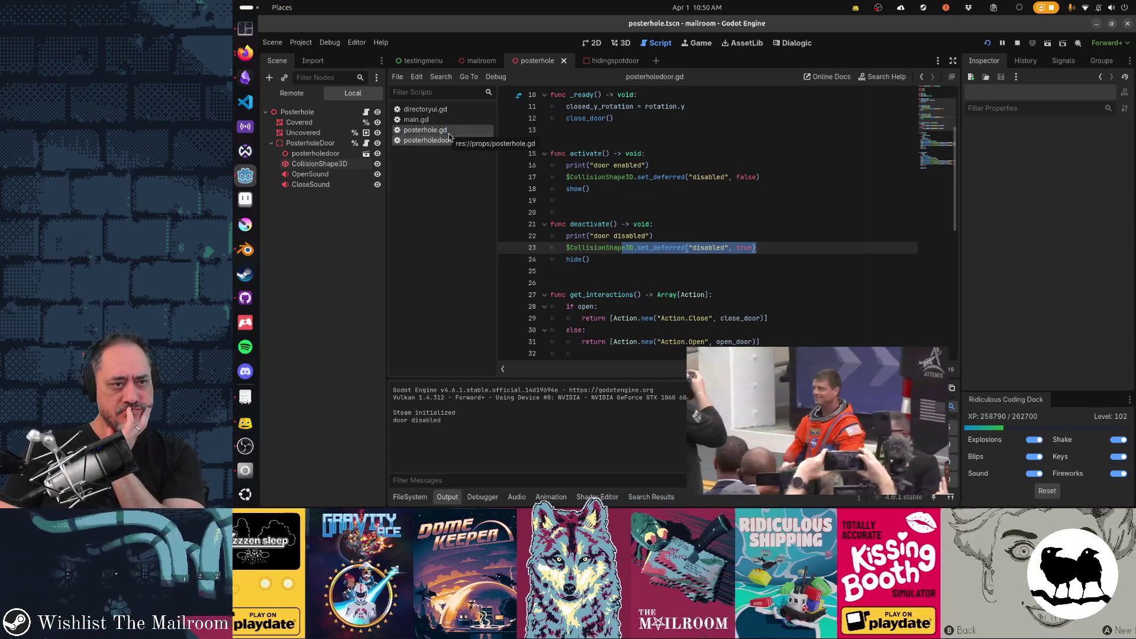
{"action": "left_click", "coordinate": [448, 134]}
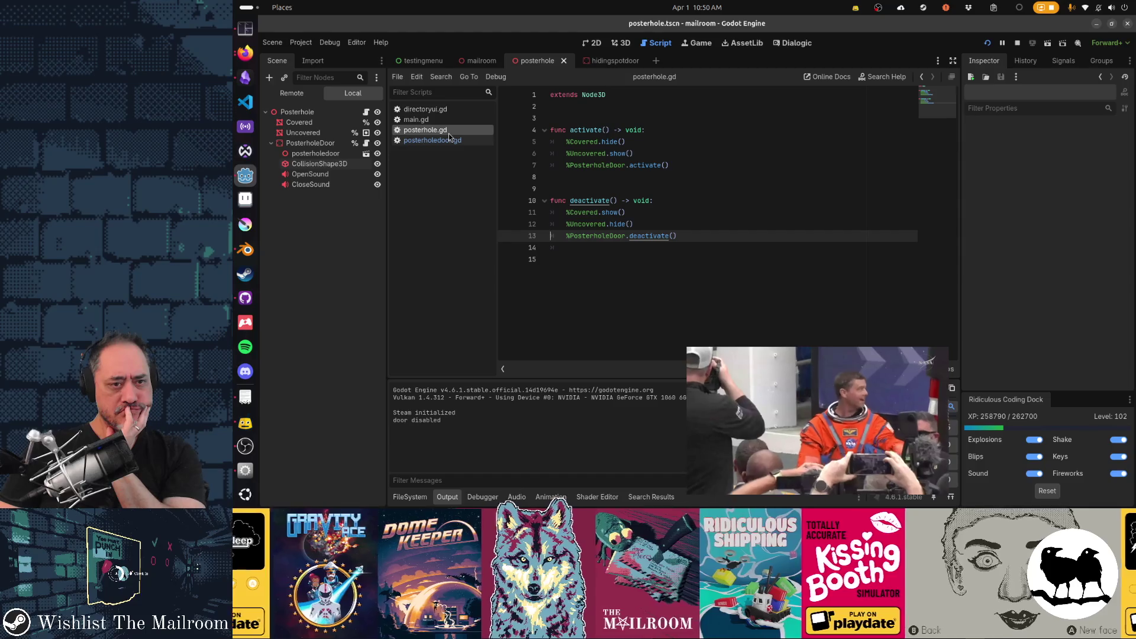
- Open main.gd from the script list and look through it
{"action": "left_click", "coordinate": [440, 123]}
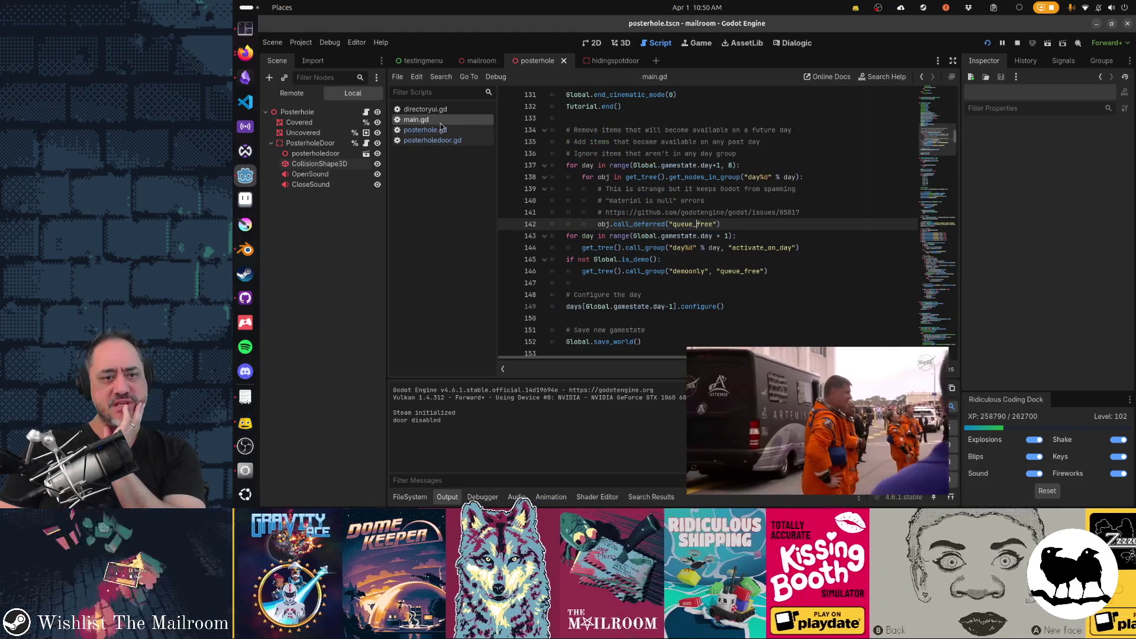
{"action": "mouse_move", "coordinate": [719, 272]}
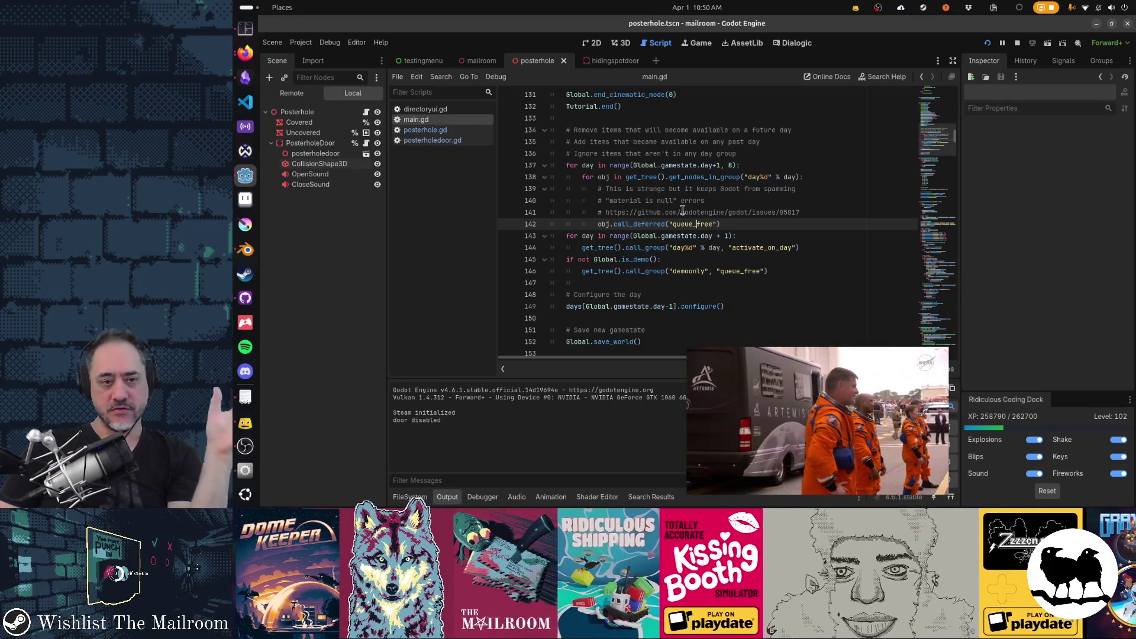
{"action": "scroll", "coordinate": [682, 211], "scroll_direction": "down", "scroll_amount": 2}
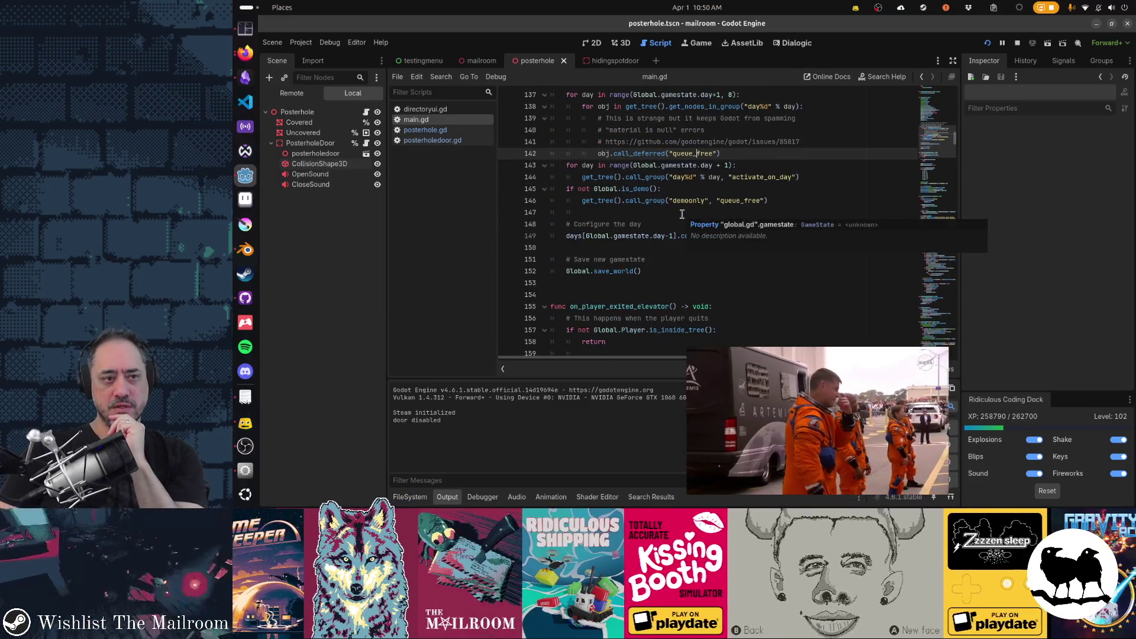
{"action": "scroll", "coordinate": [682, 213], "scroll_direction": "up", "scroll_amount": 2}
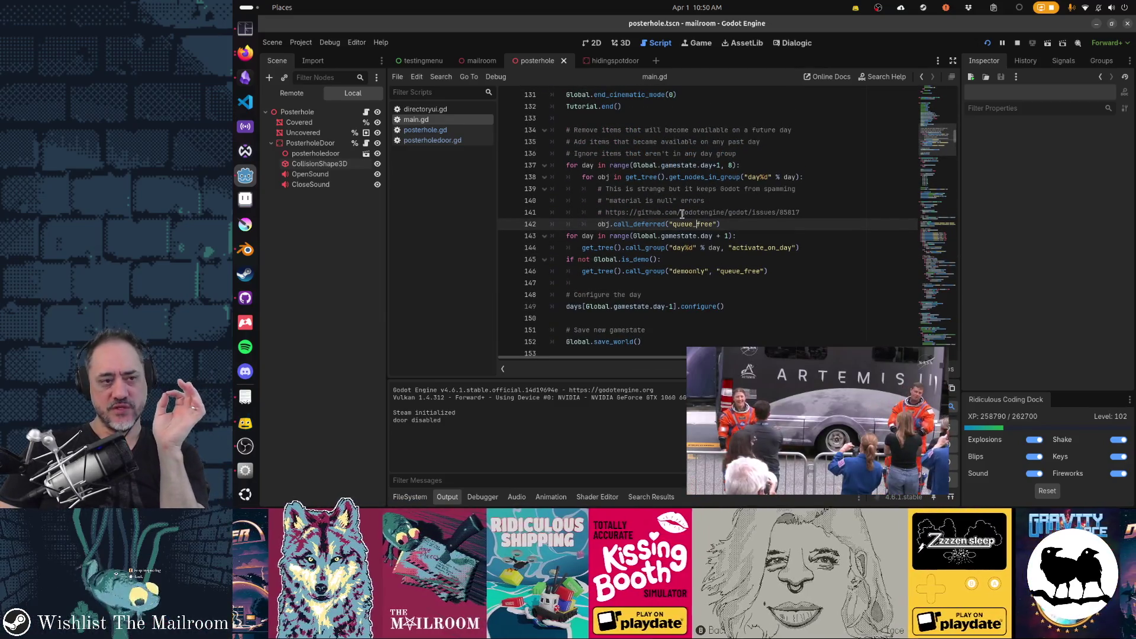
- Quick-open day1.gd, then jump from posterhole.gd to the door's deactivate definition
{"action": "key", "text": "ctrl+alt+o"}
{"action": "type", "text": "day1"}
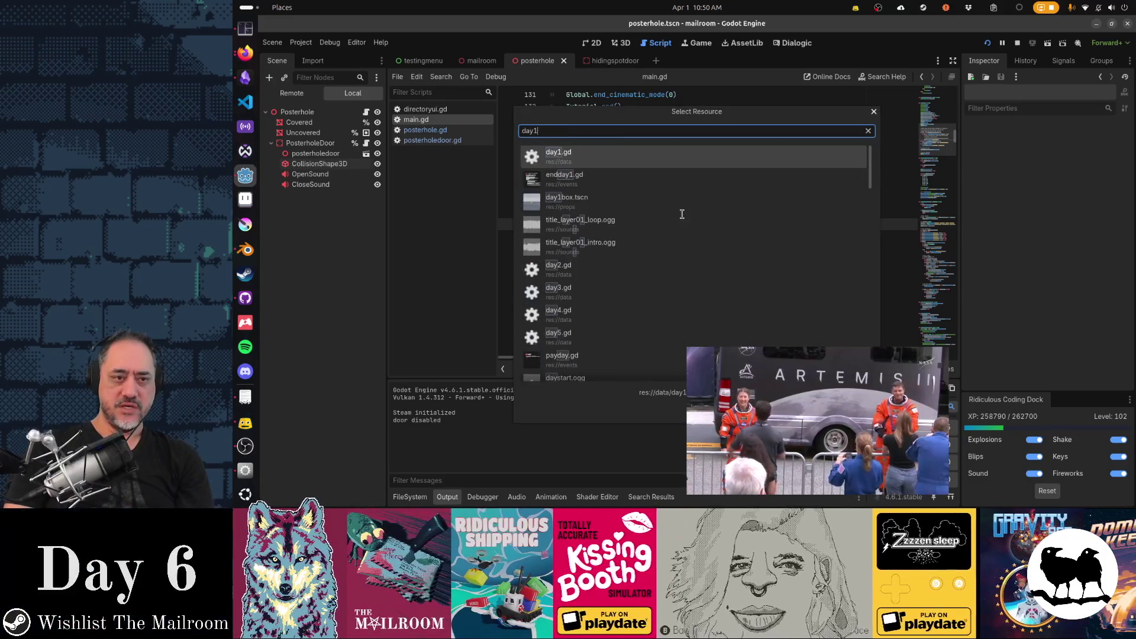
{"action": "key", "text": "Return"}
{"action": "scroll", "coordinate": [800, 270], "scroll_direction": "down", "scroll_amount": 2}
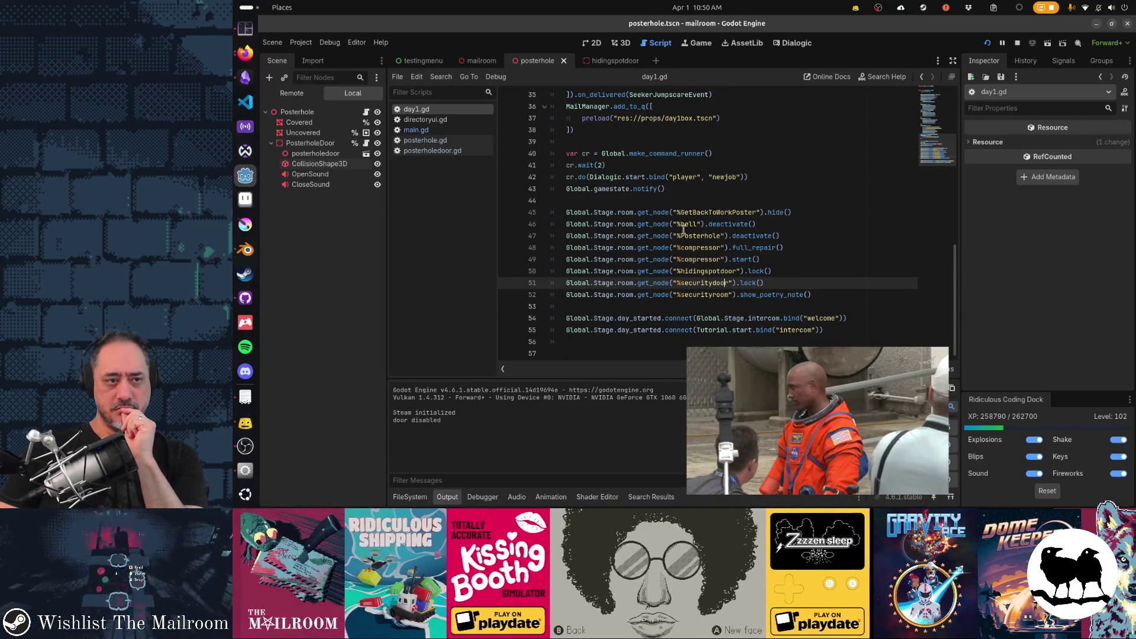
{"action": "left_click", "coordinate": [425, 140]}
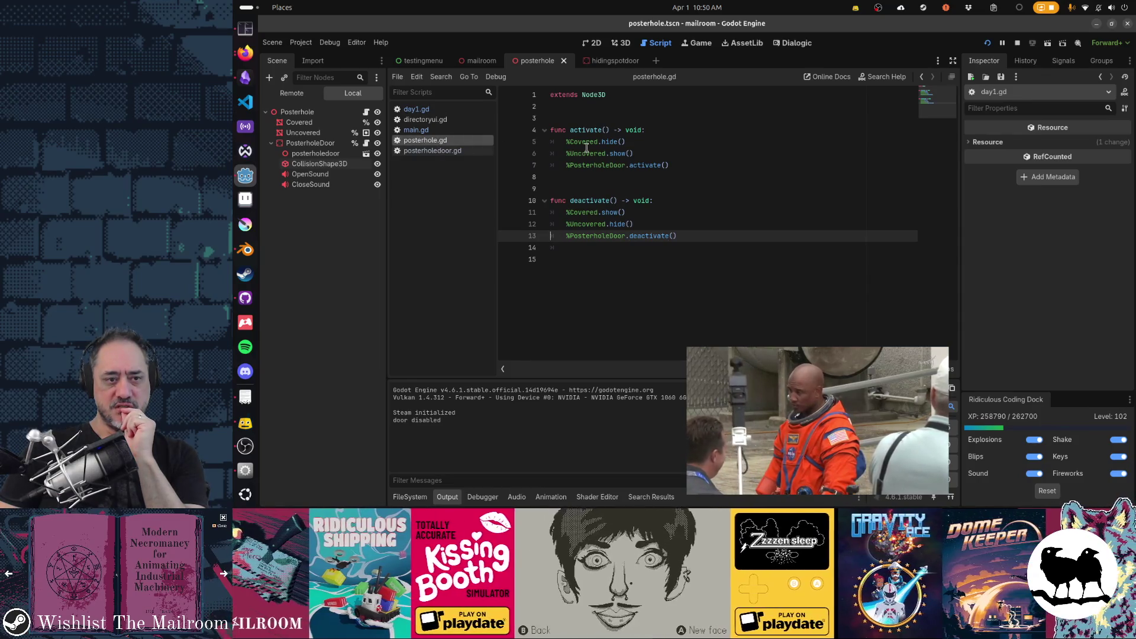
{"action": "left_click", "coordinate": [657, 236], "text": "ctrl"}
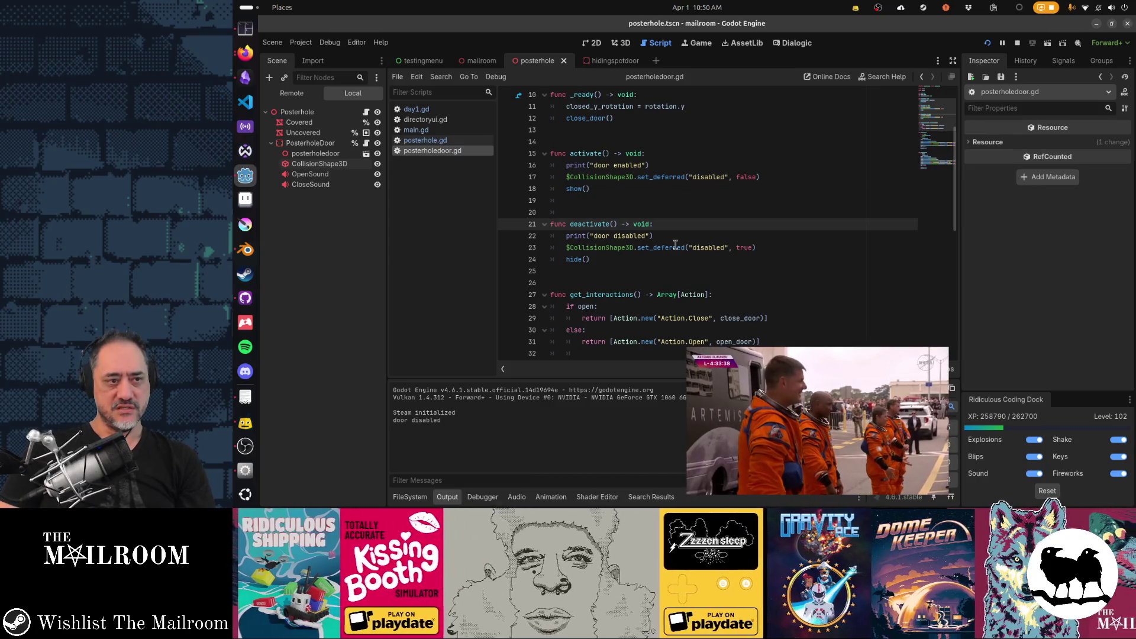
- Replace CollisionShape3D on line 23 with the node's exact copied name and save the script
{"action": "mouse_move", "coordinate": [675, 245]}
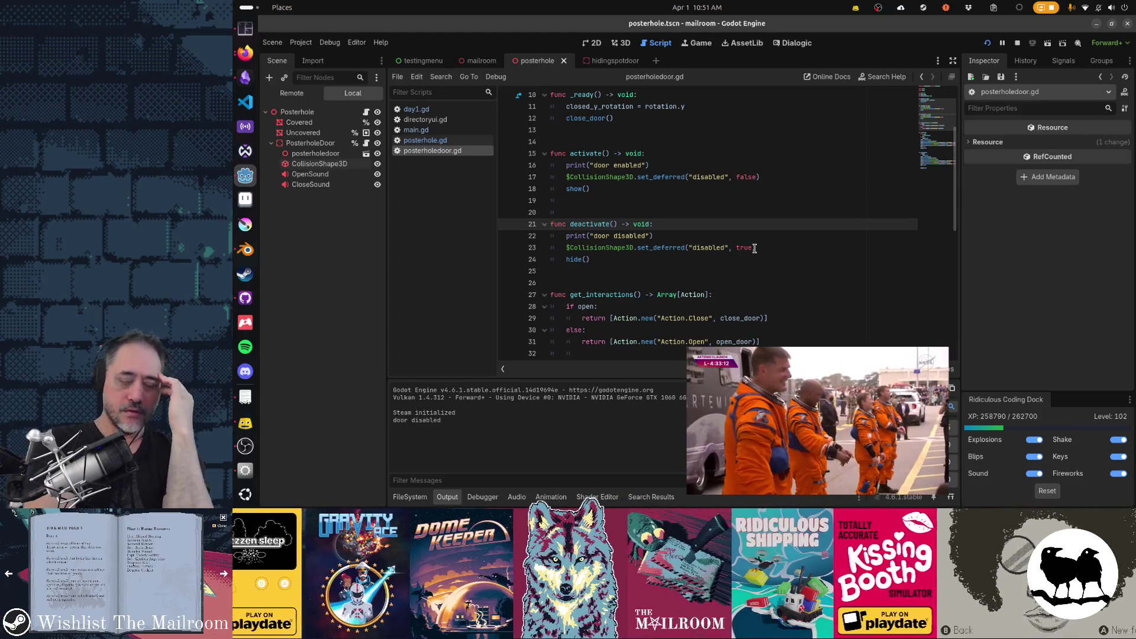
{"action": "double_click", "coordinate": [345, 164]}
{"action": "key", "text": "ctrl+c"}
{"action": "key", "text": "Return"}
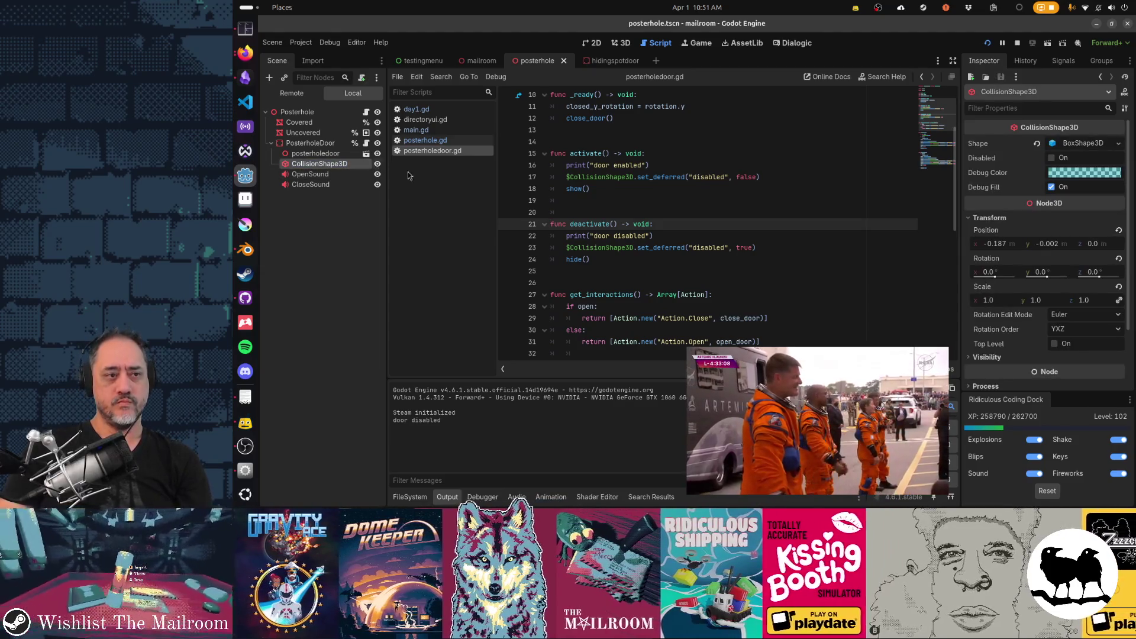
{"action": "double_click", "coordinate": [612, 247]}
{"action": "key", "text": "ctrl+v"}
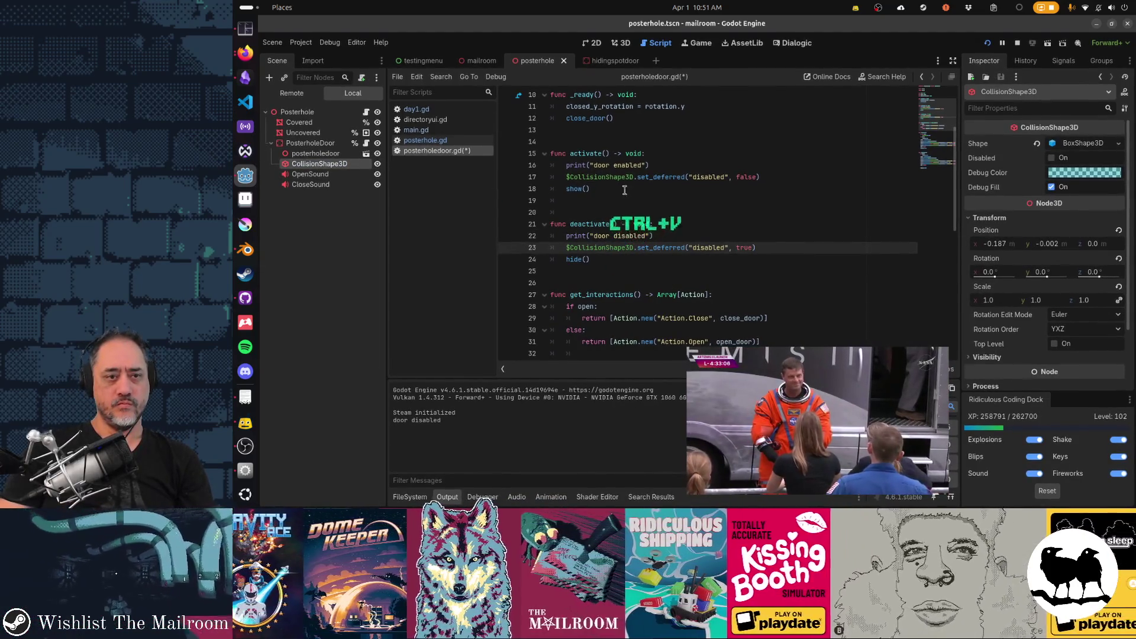
{"action": "left_click", "coordinate": [597, 176]}
{"action": "key", "text": "ctrl+s"}
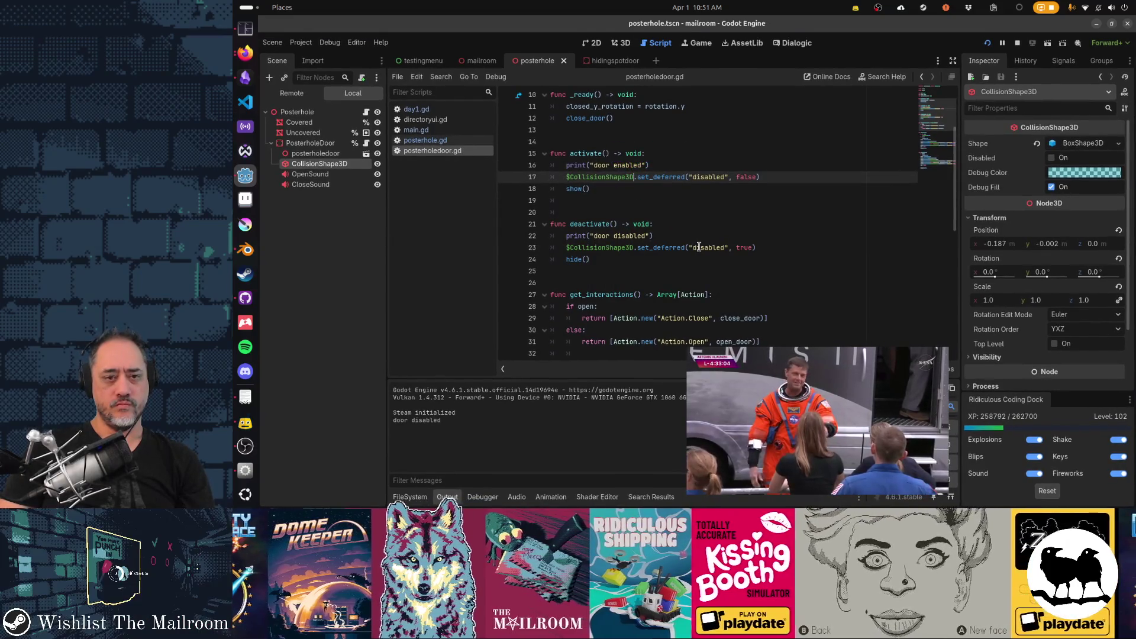
- Add a breakpoint on the collision-disabling line and launch the game with F6
{"action": "scroll", "coordinate": [699, 247], "scroll_direction": "down", "scroll_amount": 1}
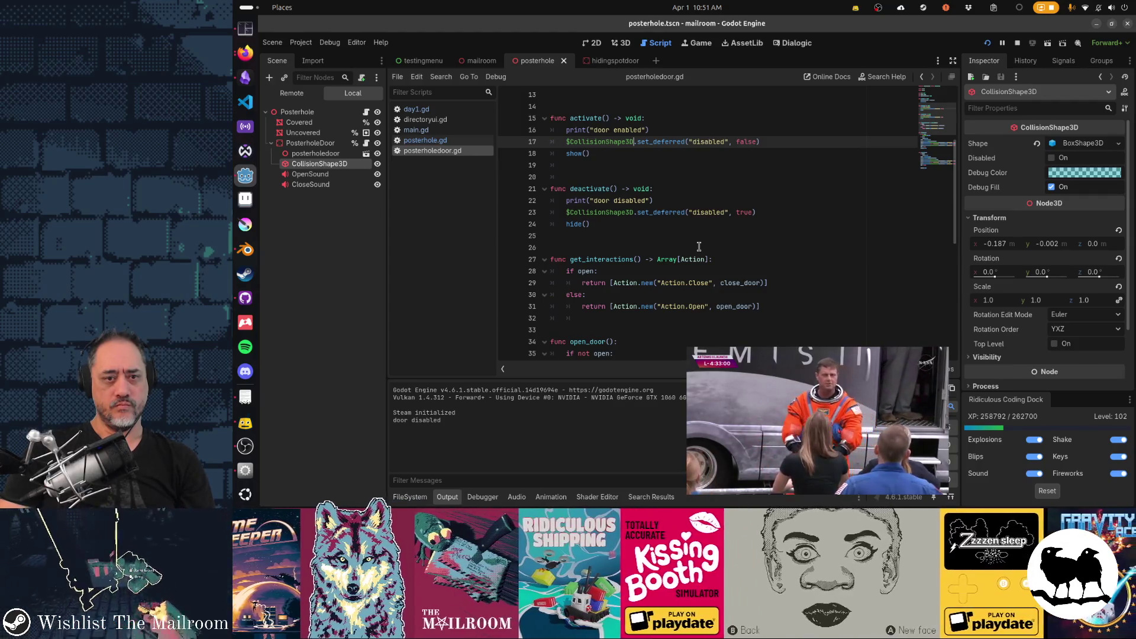
{"action": "left_click", "coordinate": [506, 212]}
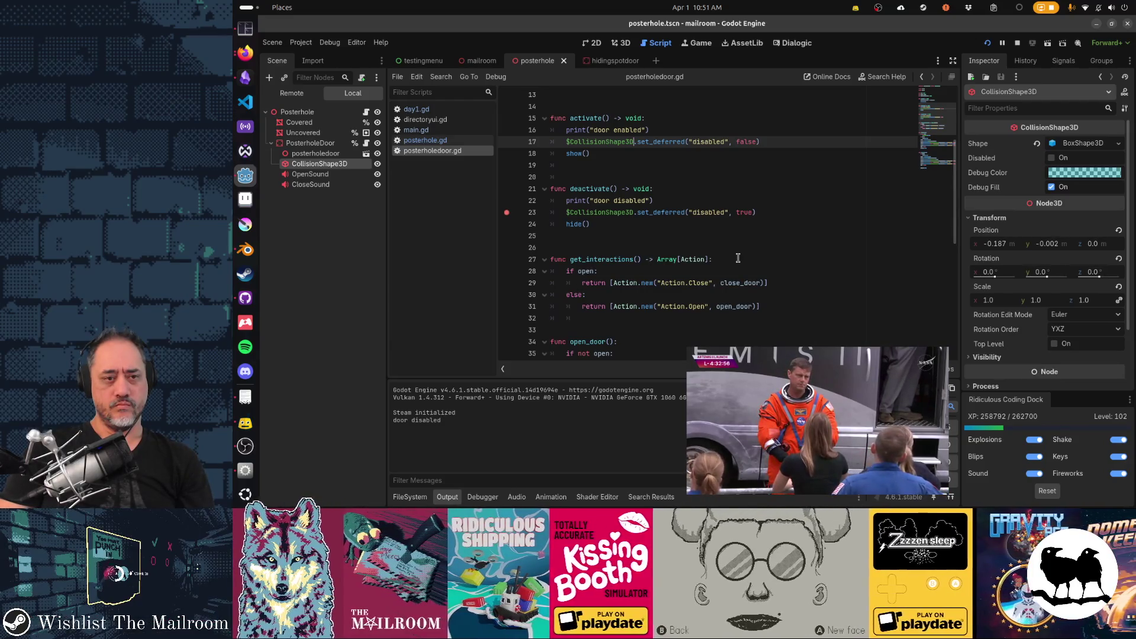
{"action": "key", "text": "F6"}
- Run 'day 2' then 'day 1' in the game console to hit the door breakpoint
{"action": "key", "text": "grave"}
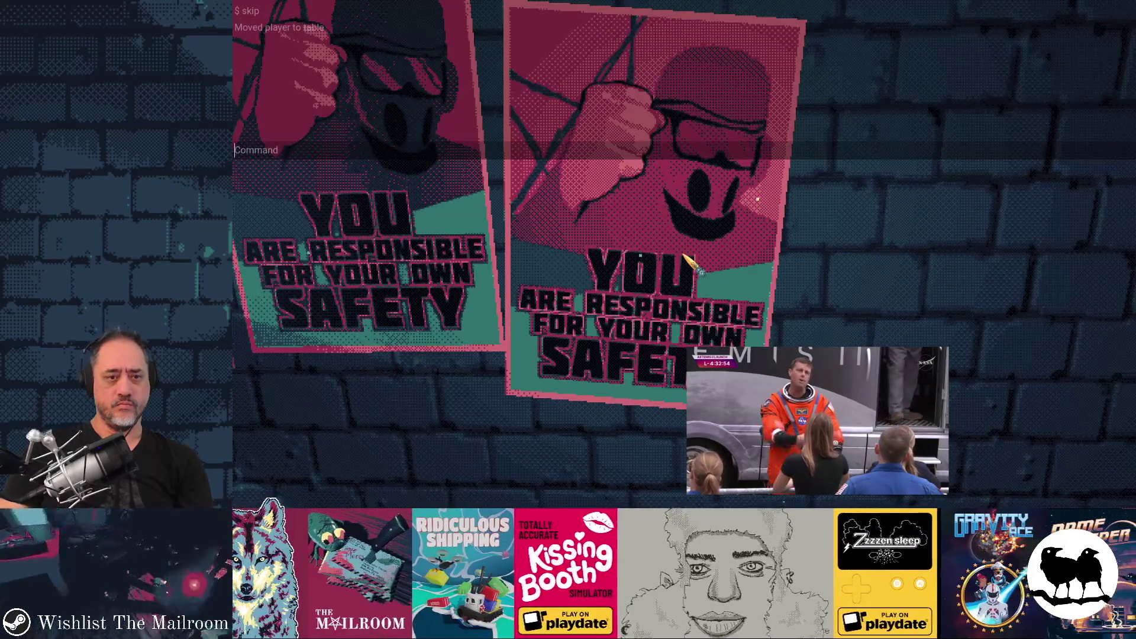
{"action": "type", "text": "day 2"}
{"action": "key", "text": "Return"}
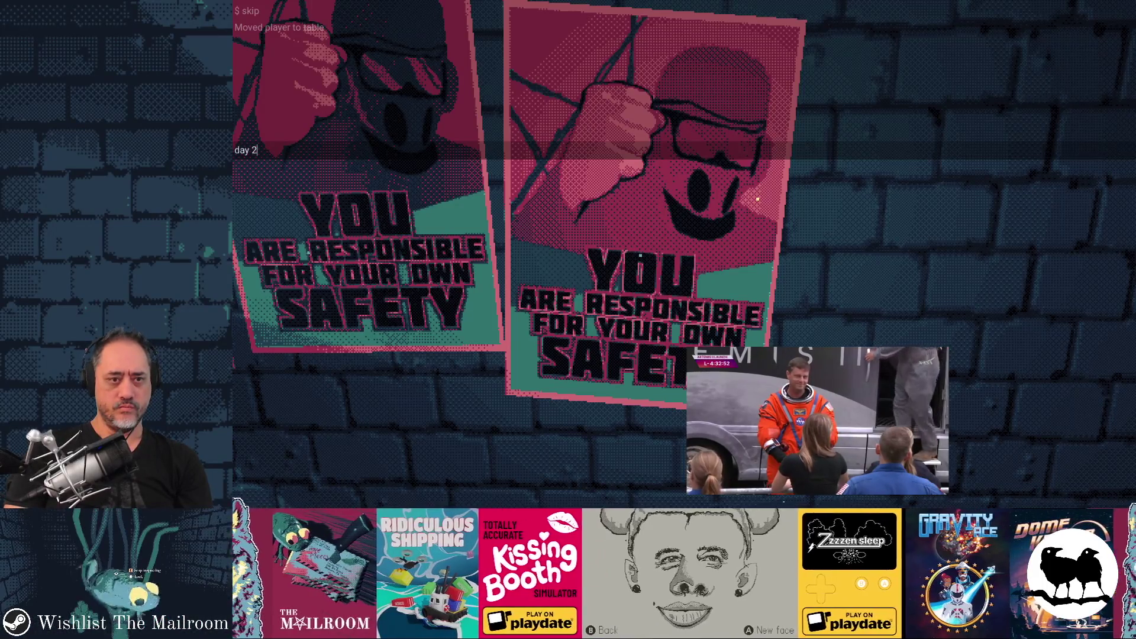
{"action": "key", "text": "grave"}
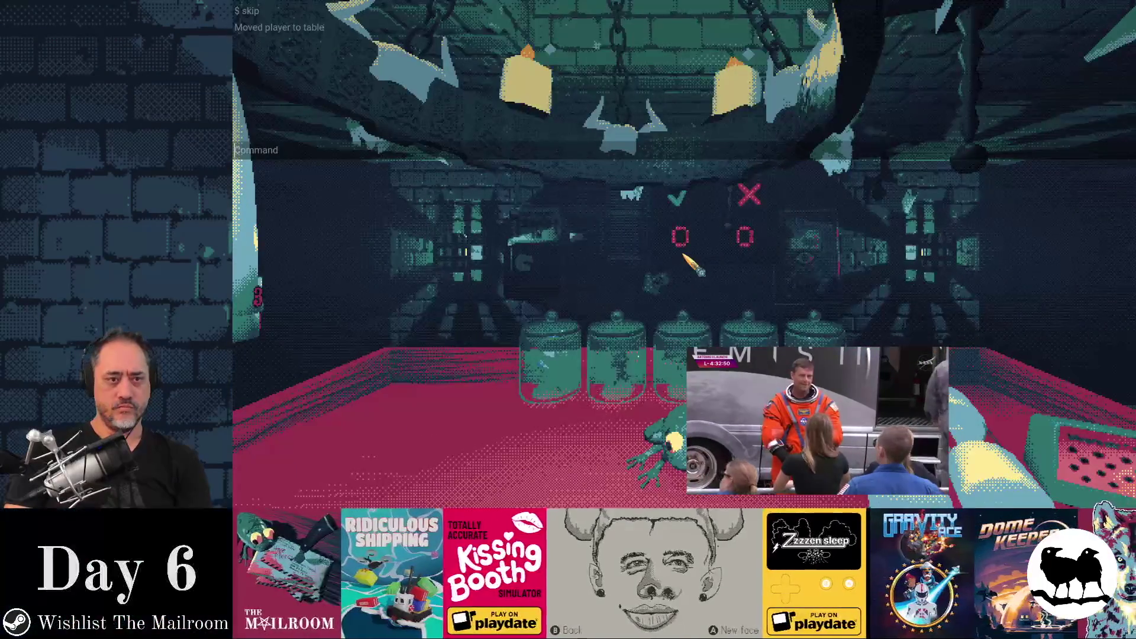
{"action": "type", "text": "day 1"}
{"action": "key", "text": "Return"}
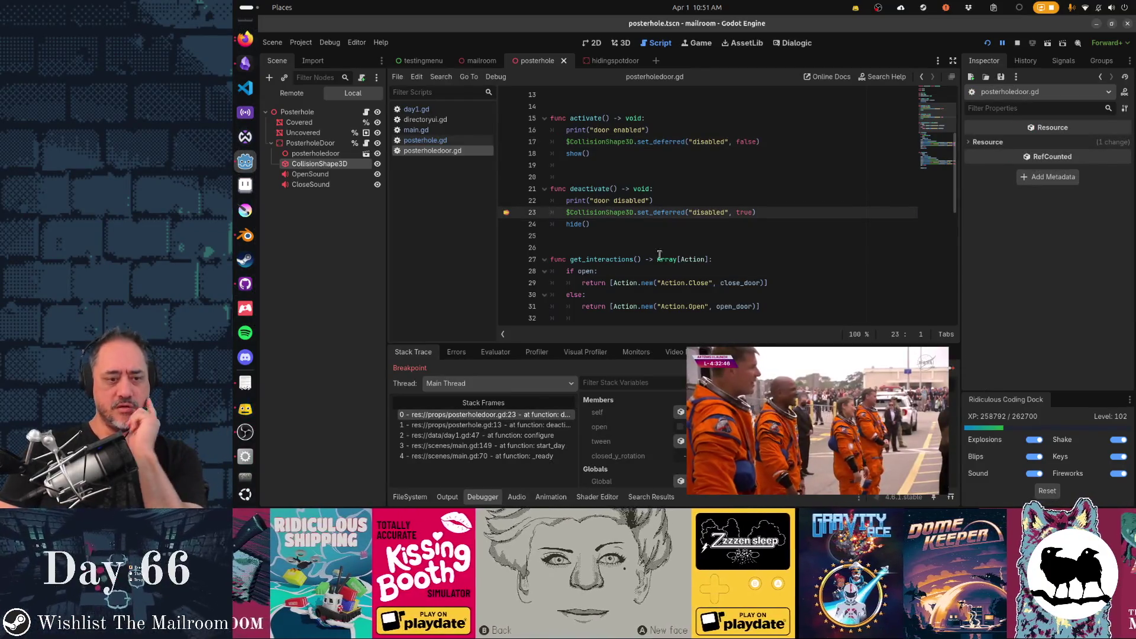
- Walk the call stack from _ready through start_day, configure and deactivate, then show the Remote tree
{"action": "left_click", "coordinate": [507, 456]}
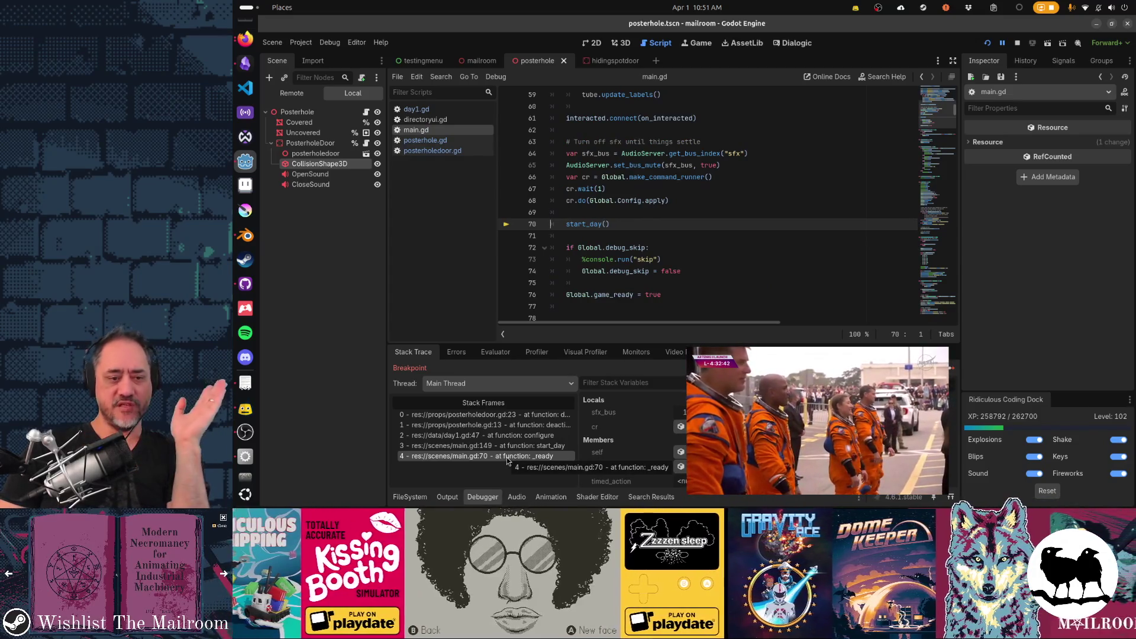
{"action": "left_click", "coordinate": [511, 447]}
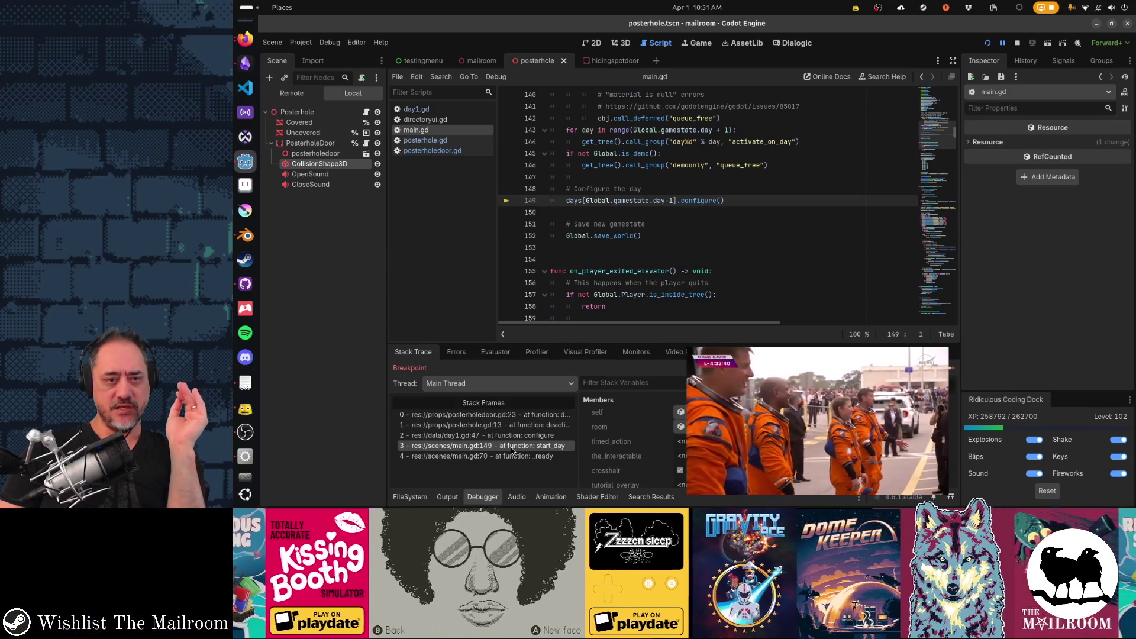
{"action": "left_click", "coordinate": [506, 438]}
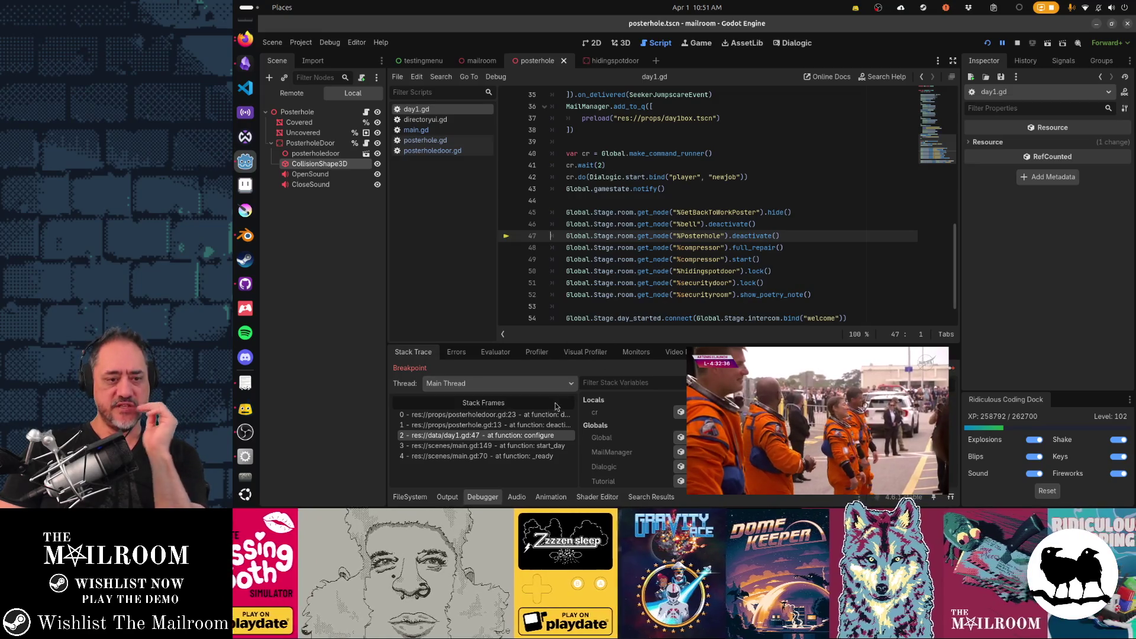
{"action": "left_click", "coordinate": [485, 424]}
{"action": "left_click", "coordinate": [484, 415]}
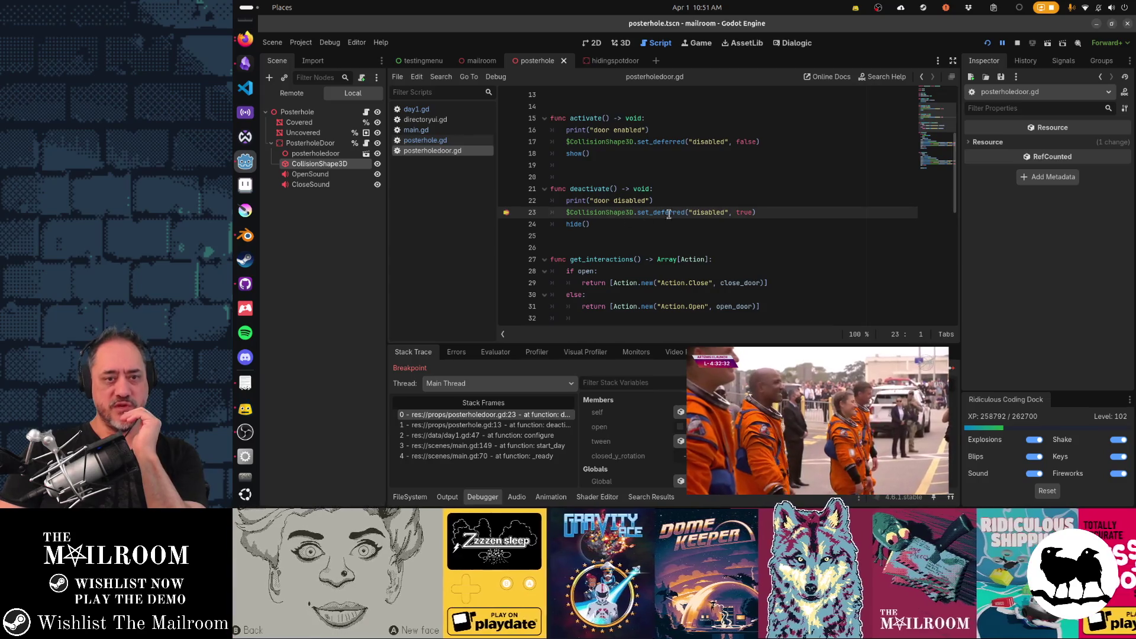
{"action": "left_click", "coordinate": [298, 96]}
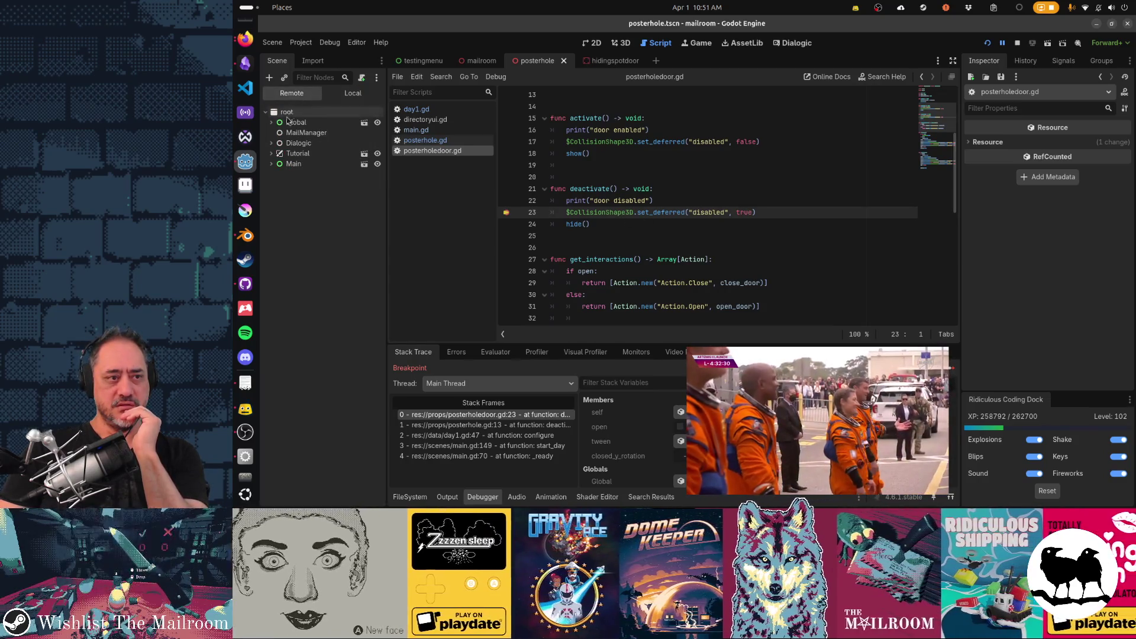
- Expand Main > SubViewportContainer > SubViewport > room > Posterhole > PosterholeDoor and select its CollisionShape3D
{"action": "left_click", "coordinate": [271, 164]}
{"action": "left_click", "coordinate": [277, 174]}
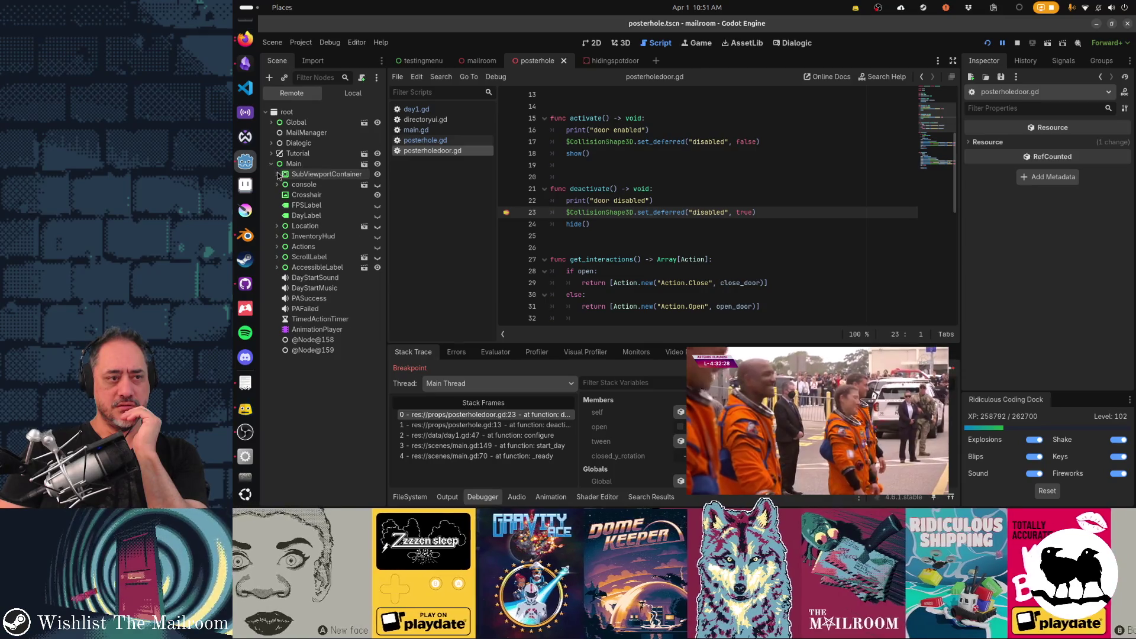
{"action": "left_click", "coordinate": [282, 184]}
{"action": "left_click", "coordinate": [288, 195]}
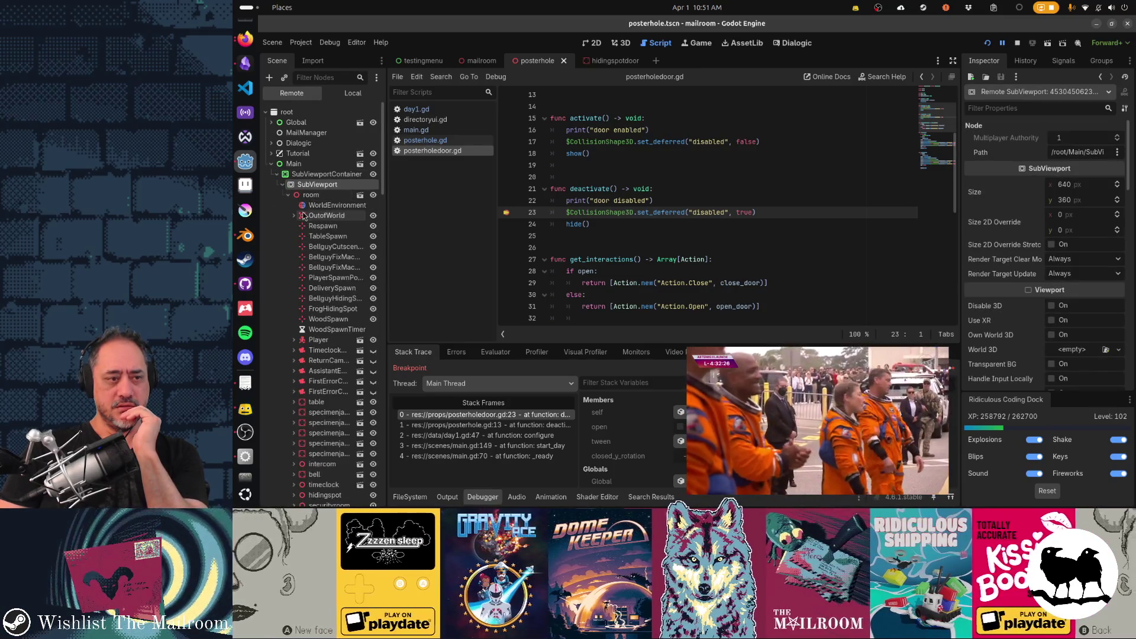
{"action": "scroll", "coordinate": [296, 207], "scroll_direction": "down", "scroll_amount": 10}
{"action": "scroll", "coordinate": [303, 215], "scroll_direction": "down", "scroll_amount": 5}
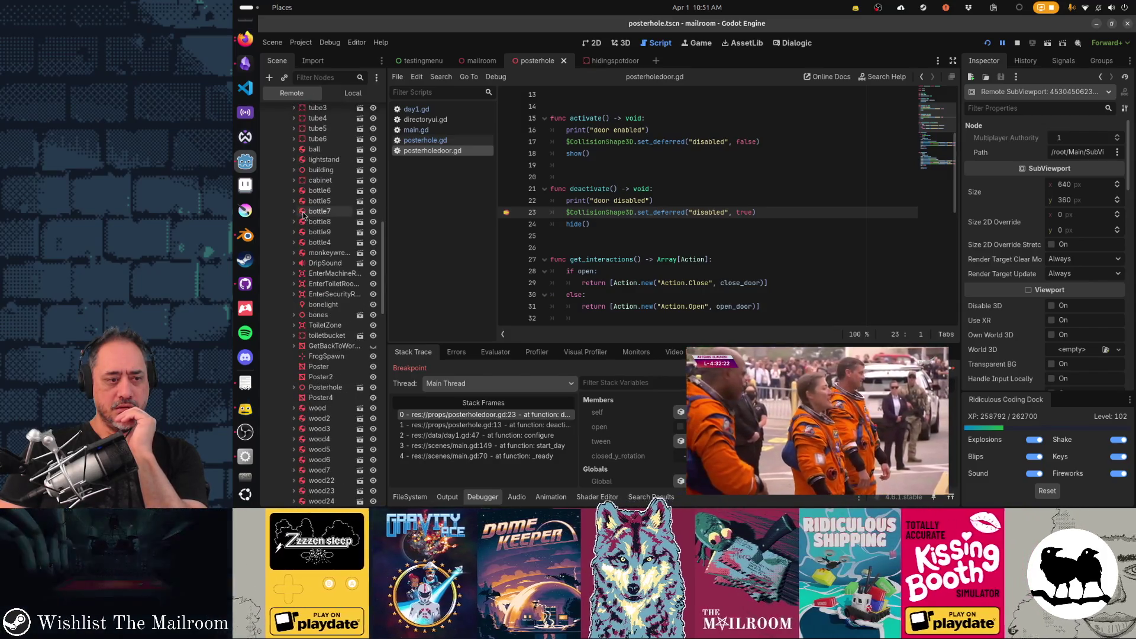
{"action": "left_click", "coordinate": [294, 387]}
{"action": "scroll", "coordinate": [307, 325], "scroll_direction": "down", "scroll_amount": 5}
{"action": "left_click", "coordinate": [299, 271]}
{"action": "left_click", "coordinate": [334, 290]}
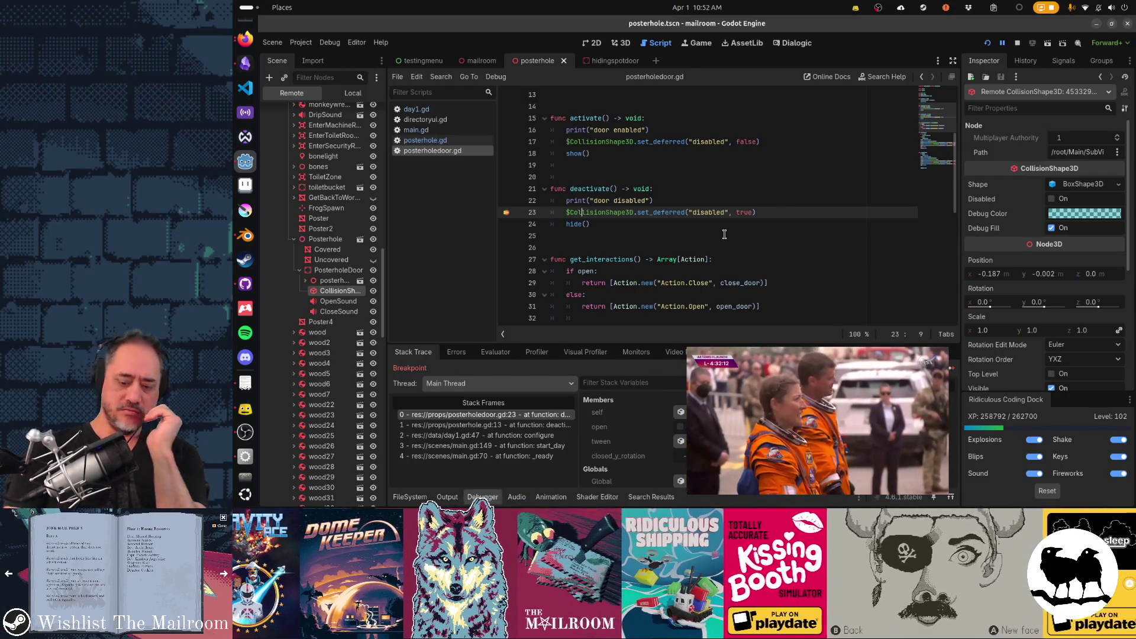
- Step past line 23 with F10, resume with F12, and reselect the live CollisionShape3D
{"action": "key", "text": "F10"}
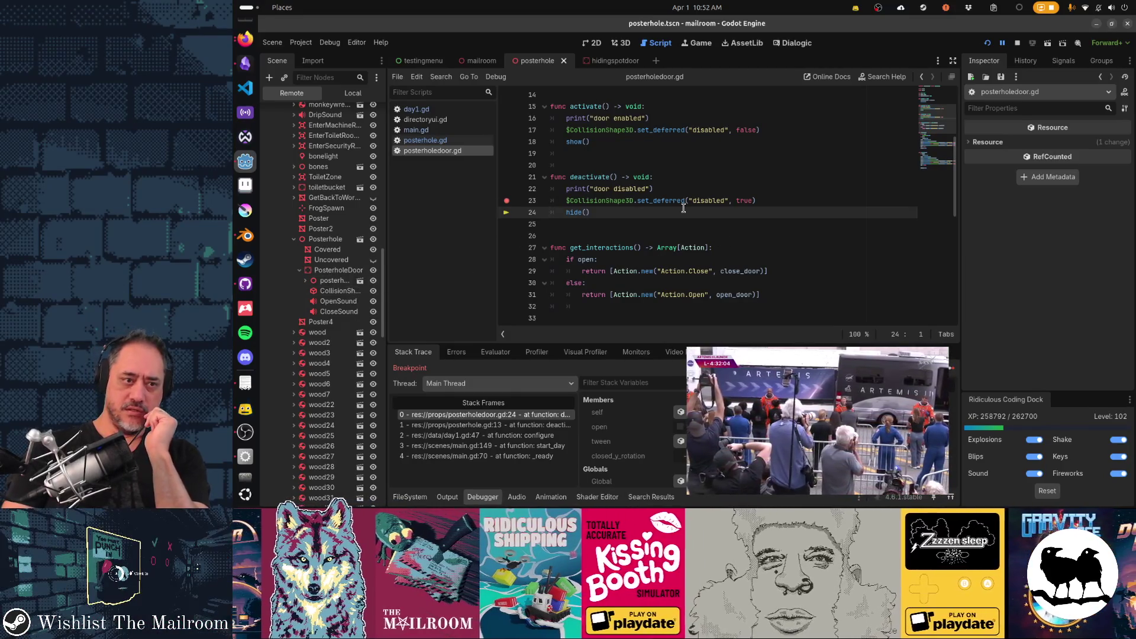
{"action": "key", "text": "F12"}
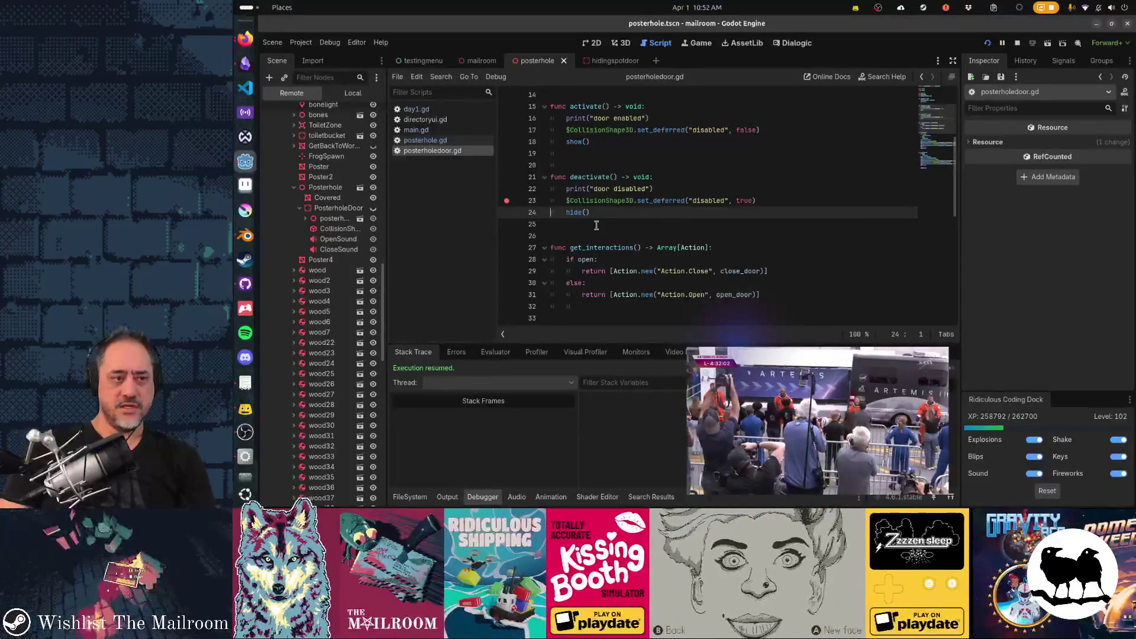
{"action": "left_click", "coordinate": [348, 229]}
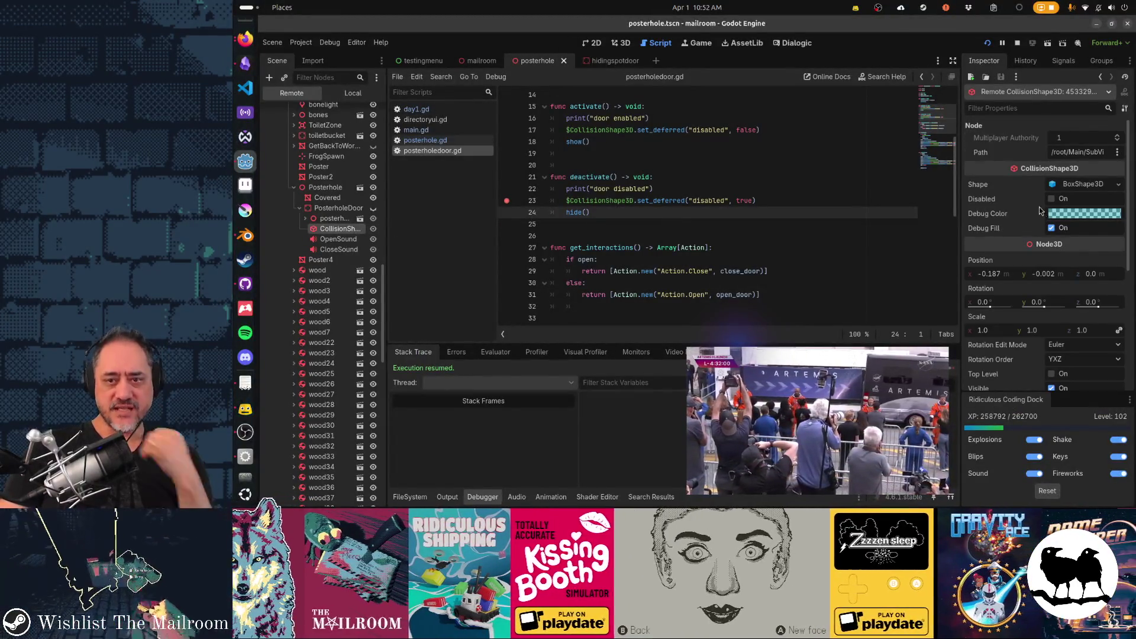
- Read the CollisionShape3D Disabled property's tooltip, then expand the Artemis II picture-in-picture video to full screen
{"action": "mouse_move", "coordinate": [1039, 202]}
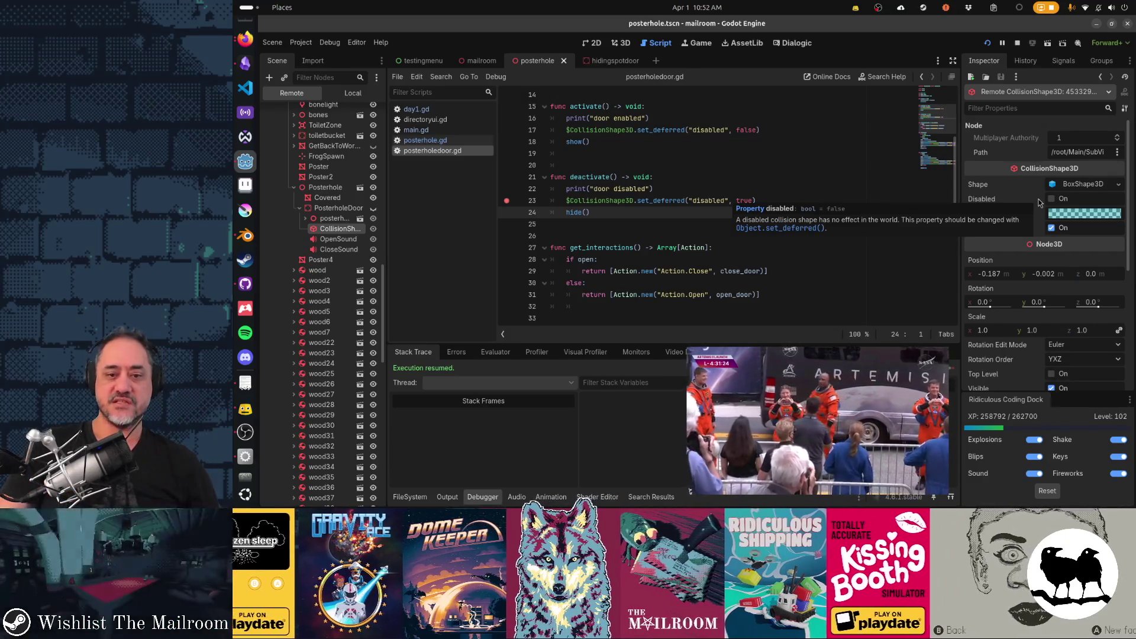
{"action": "mouse_move", "coordinate": [867, 396]}
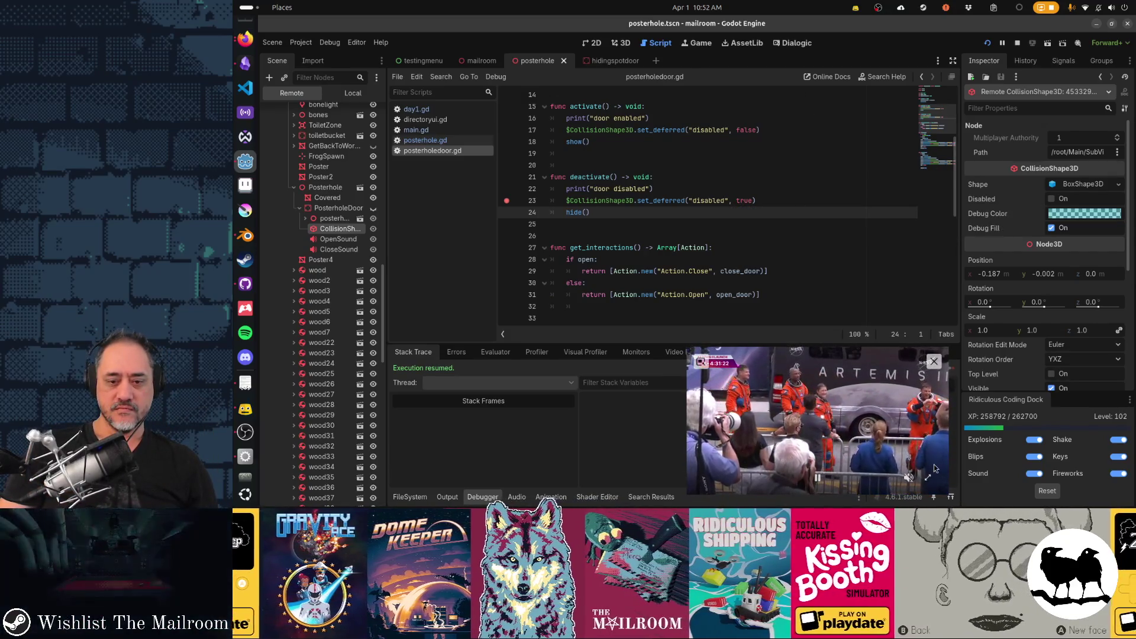
{"action": "left_click", "coordinate": [927, 476]}
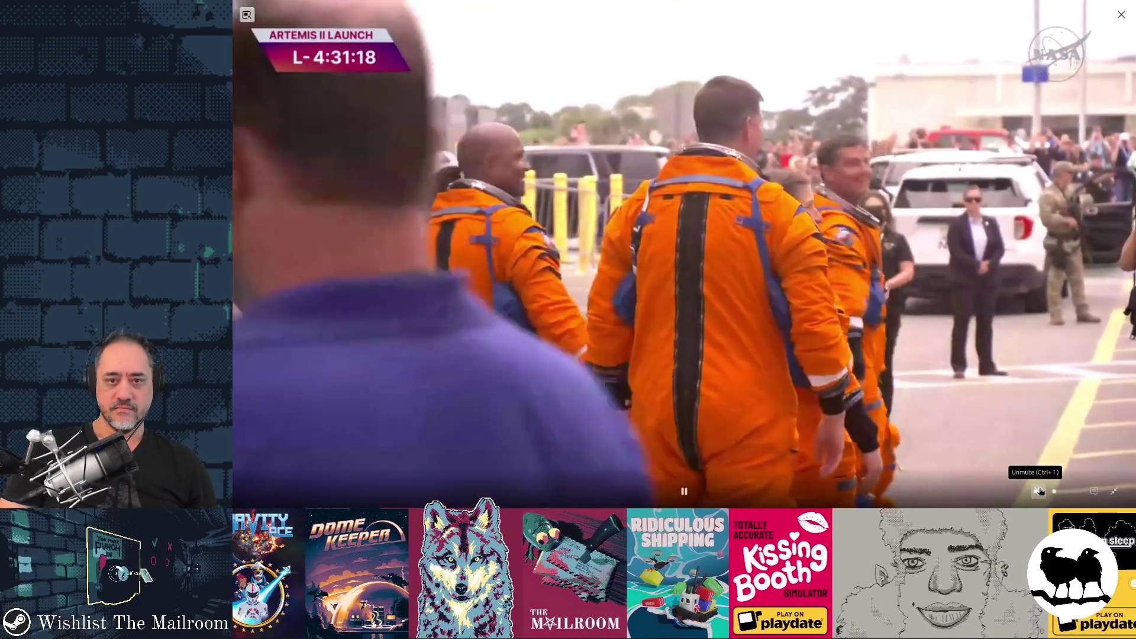
- Unmute the Artemis II livestream and watch the crew van coverage around countdown L-4:30:08
{"action": "left_click", "coordinate": [1039, 490]}
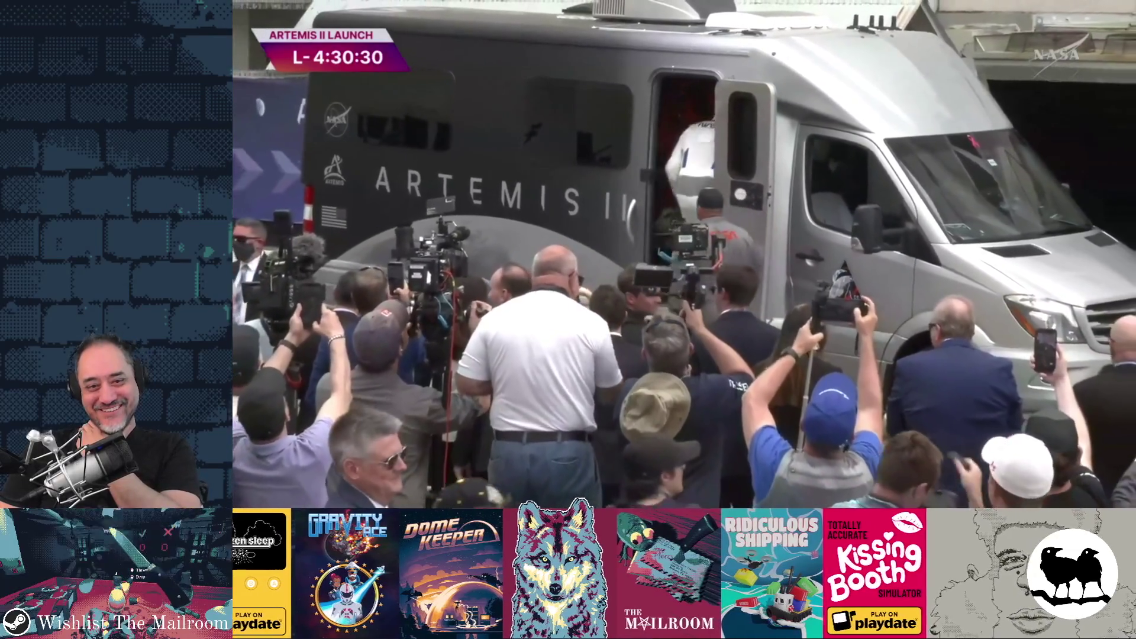
{"action": "mouse_move", "coordinate": [990, 392]}
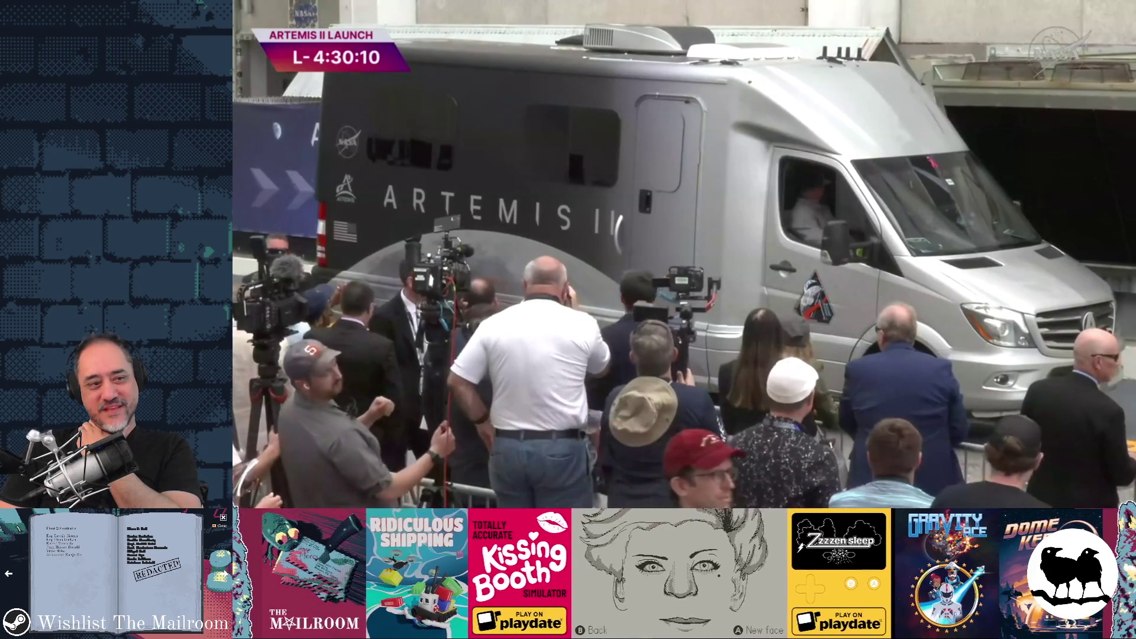
{"action": "mouse_move", "coordinate": [669, 275]}
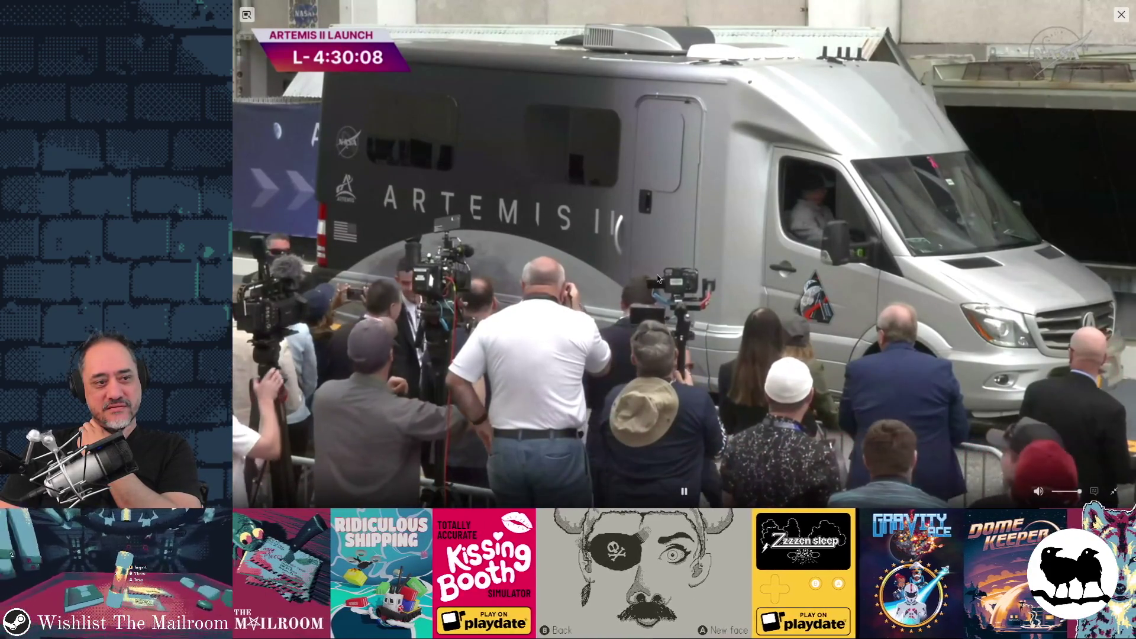
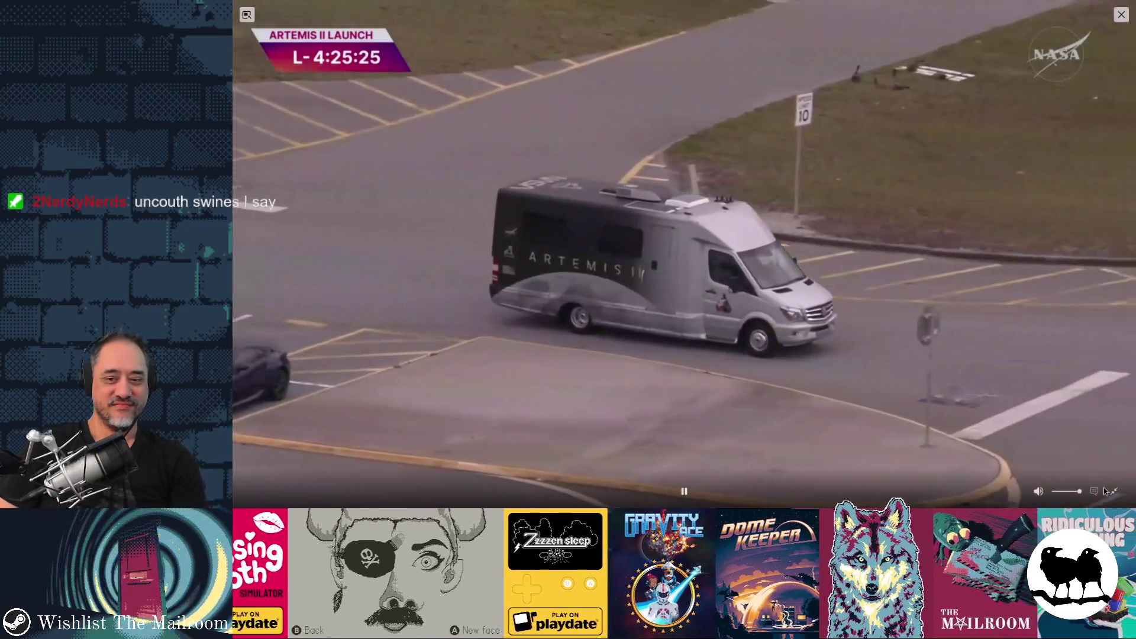
- Shrink the NASA launch stream out of fullscreen and bring the Flag Code page forward
{"action": "left_click", "coordinate": [1106, 491]}
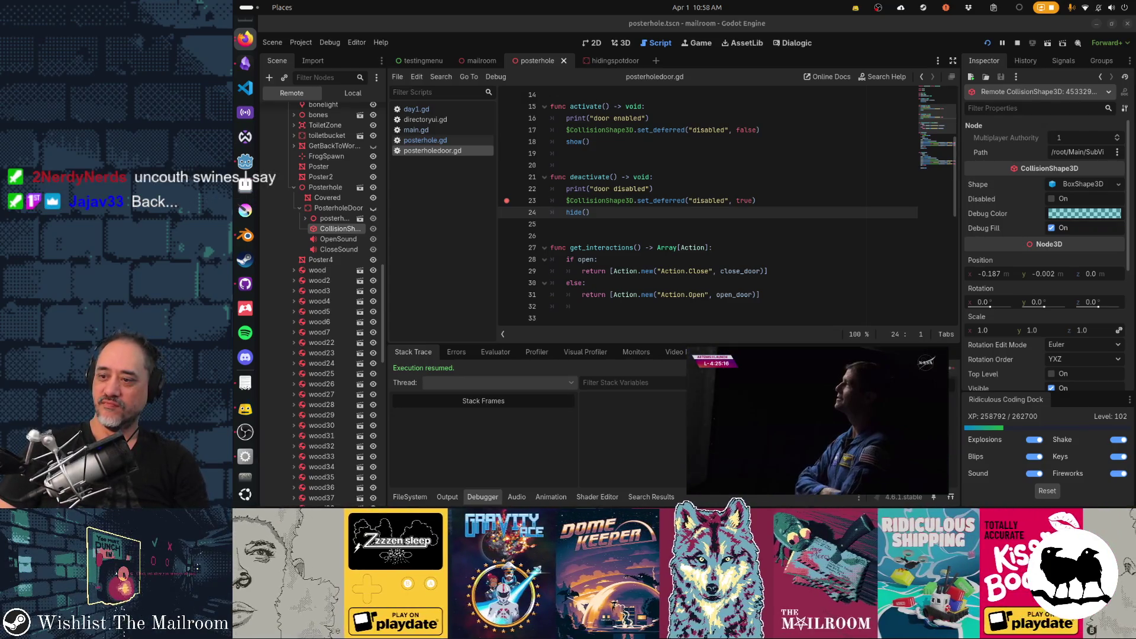
{"action": "key", "text": "alt+Tab"}
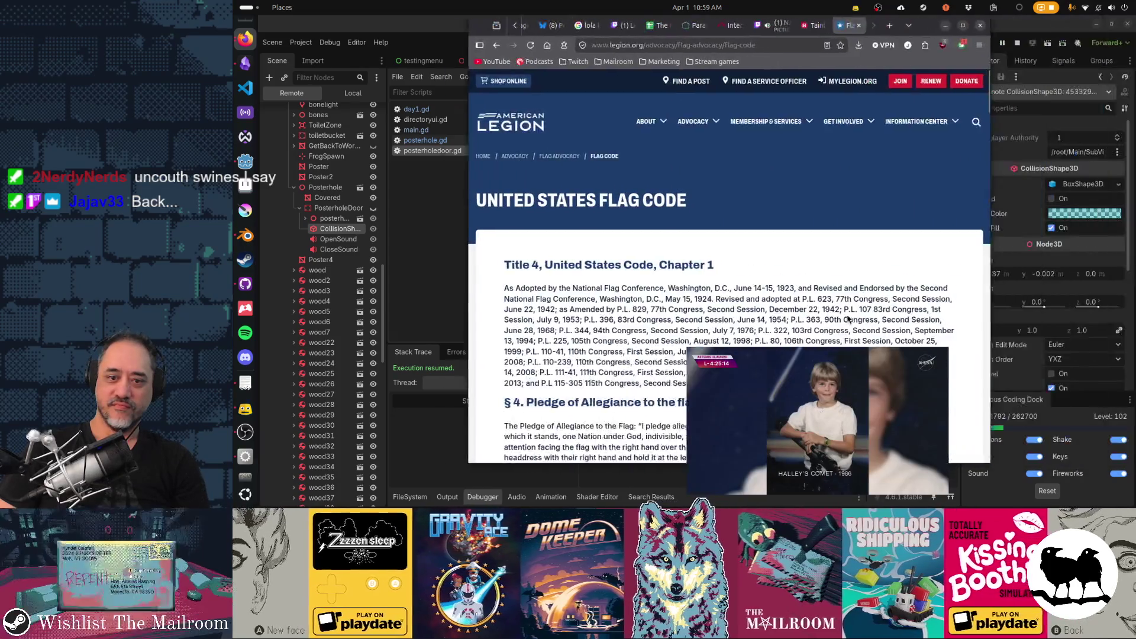
- Search the Flag Code page for 'directionforward', then close the find bar
{"action": "key", "text": "ctrl+f"}
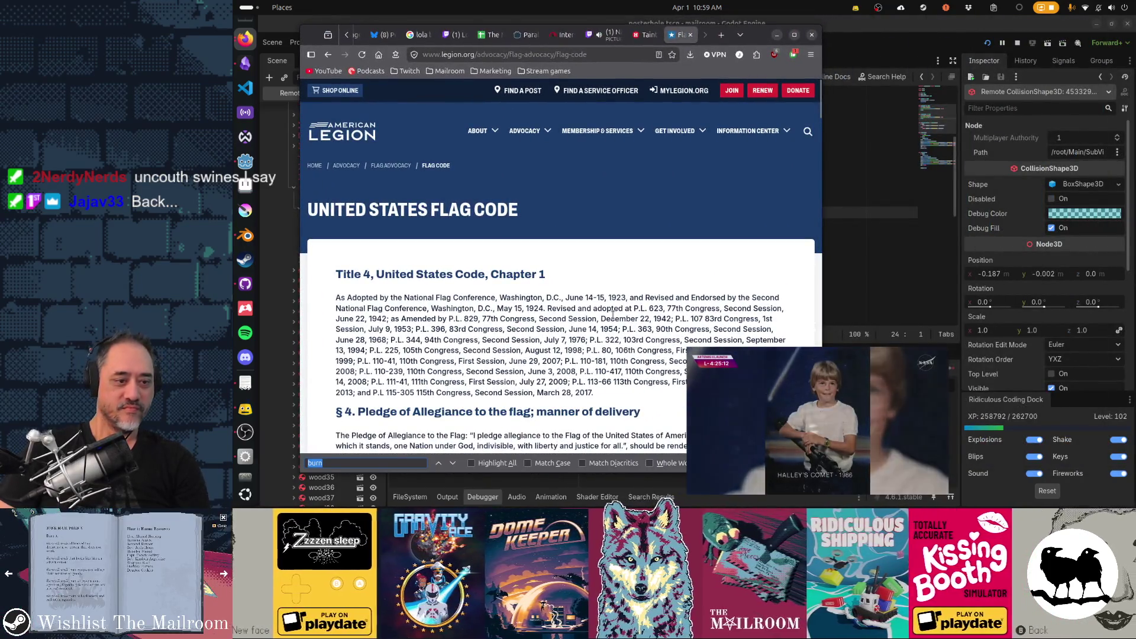
{"action": "type", "text": "direction"}
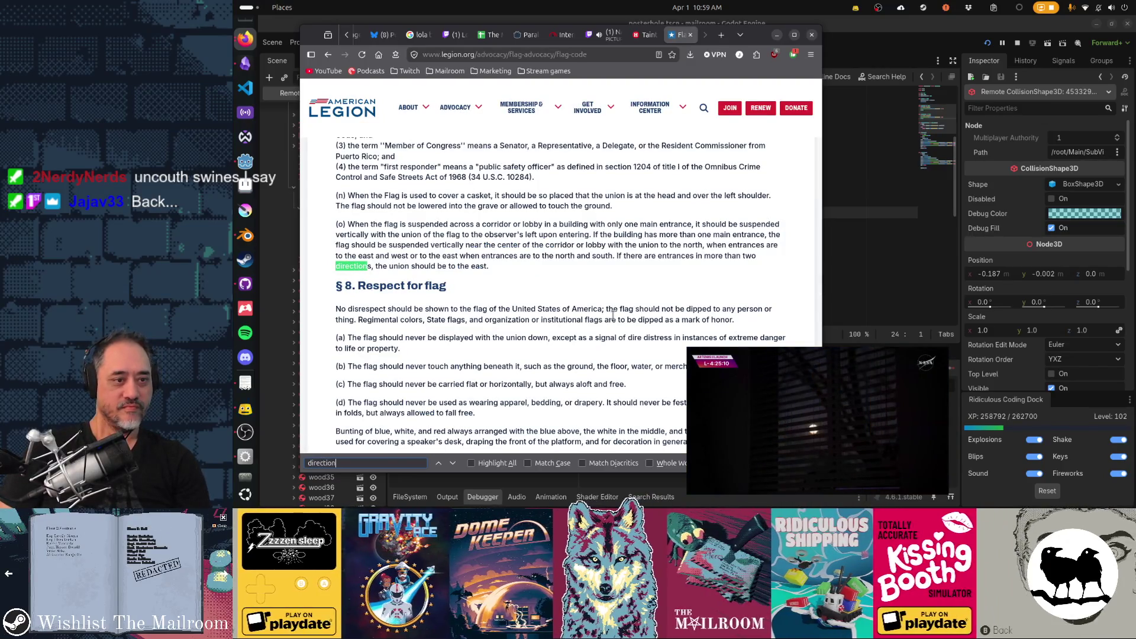
{"action": "type", "text": "forward"}
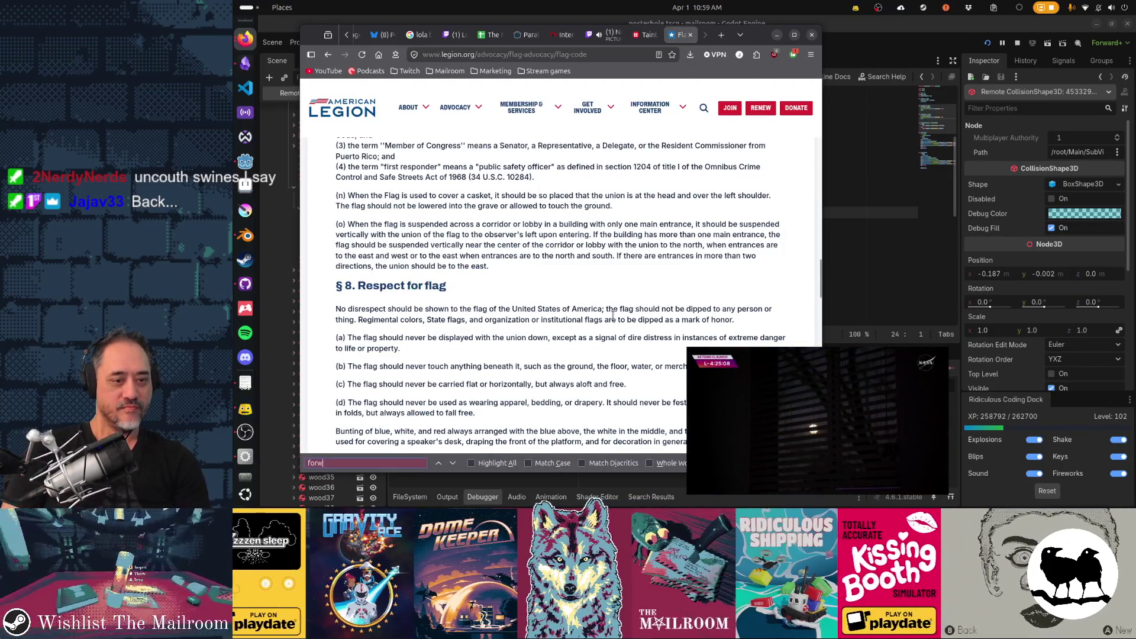
{"action": "key", "text": "Escape"}
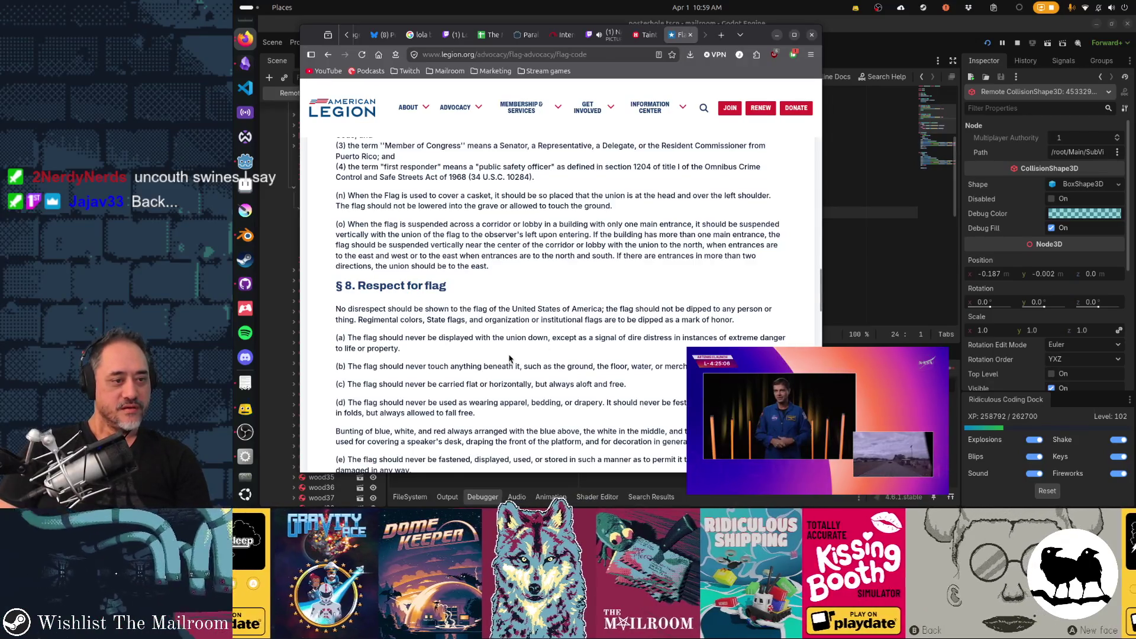
- Read down through § 8 and highlight the costume phrase in paragraph (j)
{"action": "scroll", "coordinate": [509, 358], "scroll_direction": "down", "scroll_amount": 2}
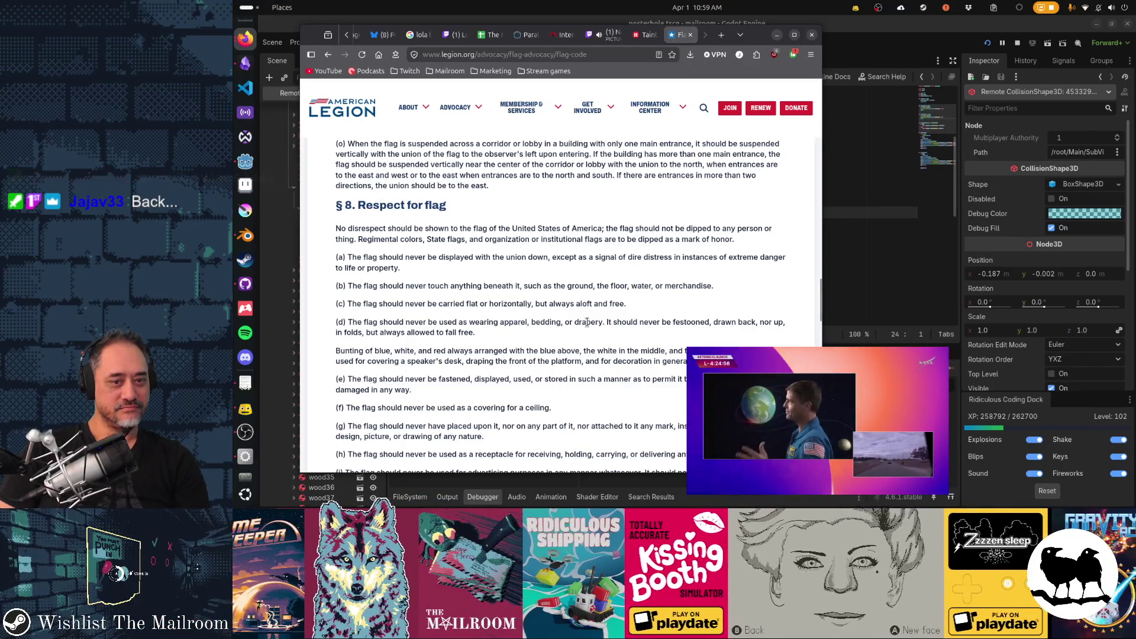
{"action": "scroll", "coordinate": [586, 323], "scroll_direction": "down", "scroll_amount": 2}
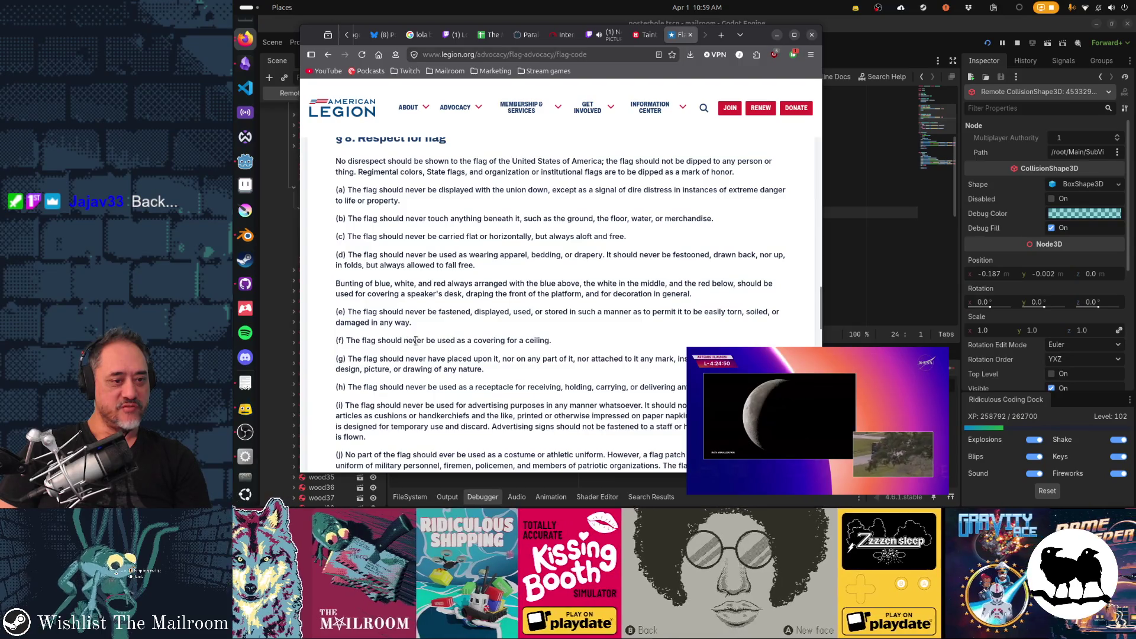
{"action": "scroll", "coordinate": [419, 343], "scroll_direction": "down", "scroll_amount": 1}
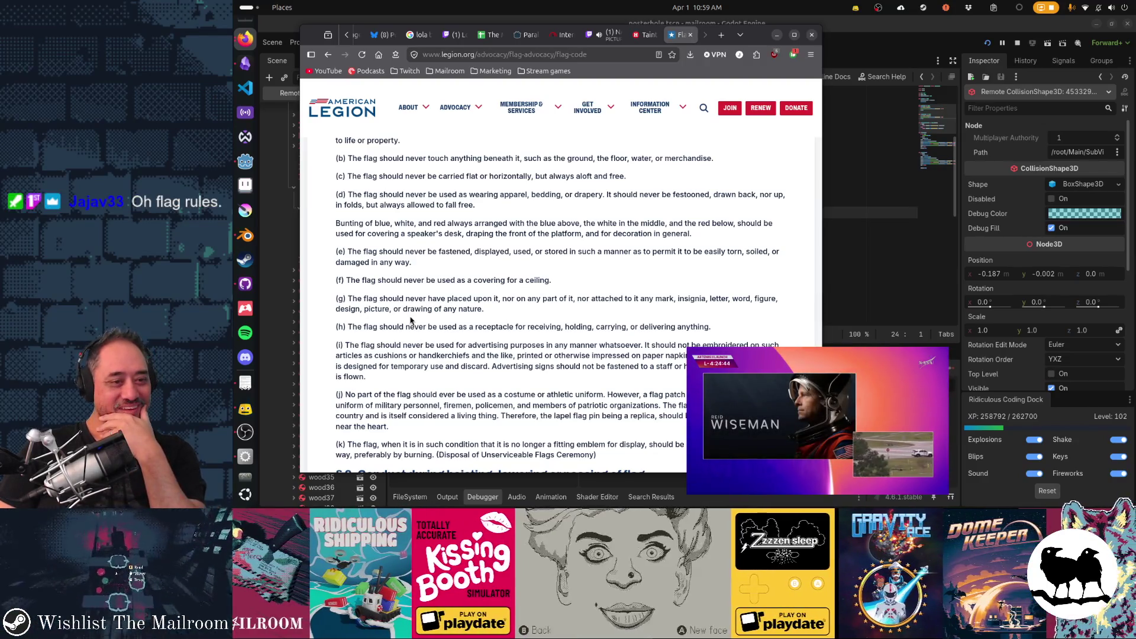
{"action": "scroll", "coordinate": [411, 319], "scroll_direction": "down", "scroll_amount": 1}
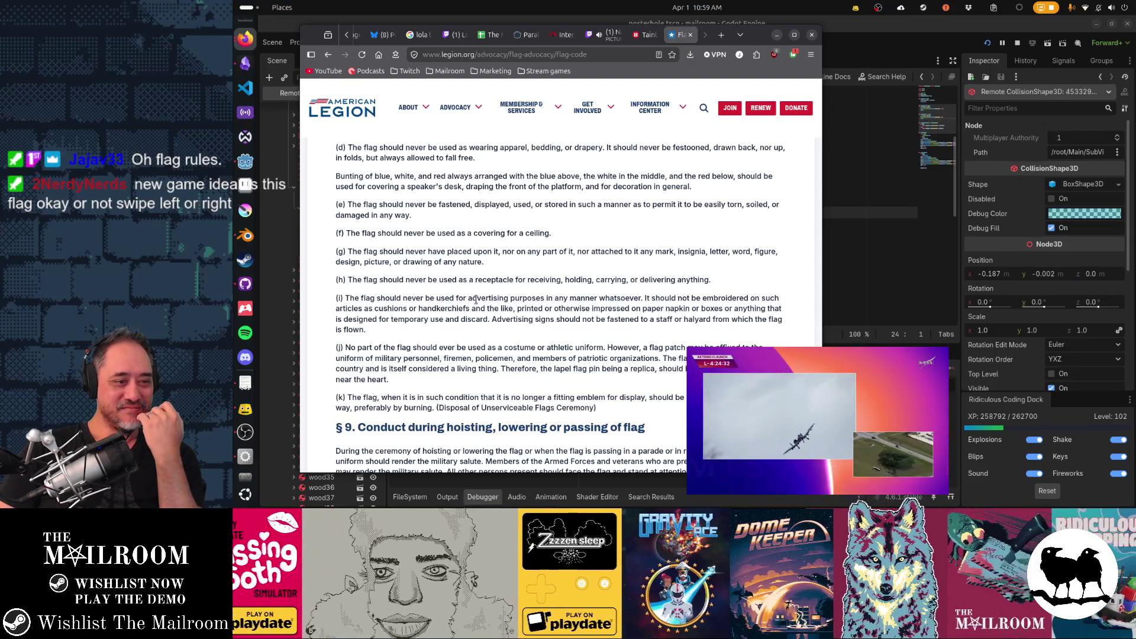
{"action": "scroll", "coordinate": [473, 306], "scroll_direction": "down", "scroll_amount": 2}
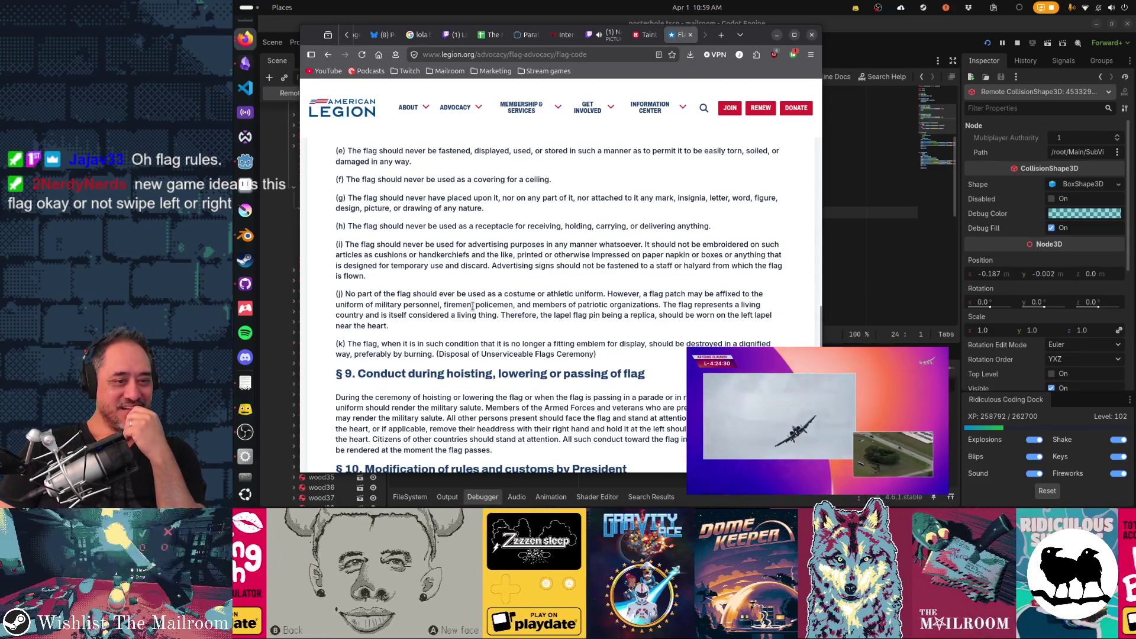
{"action": "left_click_drag", "start_coordinate": [452, 294], "coordinate": [565, 294]}
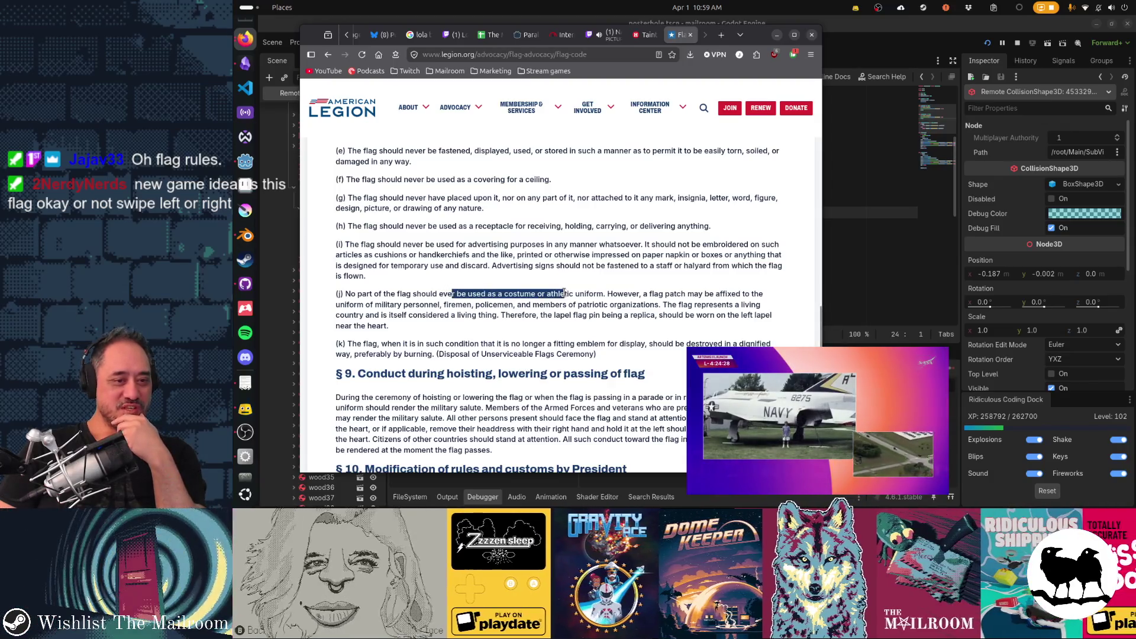
- Clear the paragraph (j) highlight, read to the page footer, then return to § 10
{"action": "left_click", "coordinate": [489, 340]}
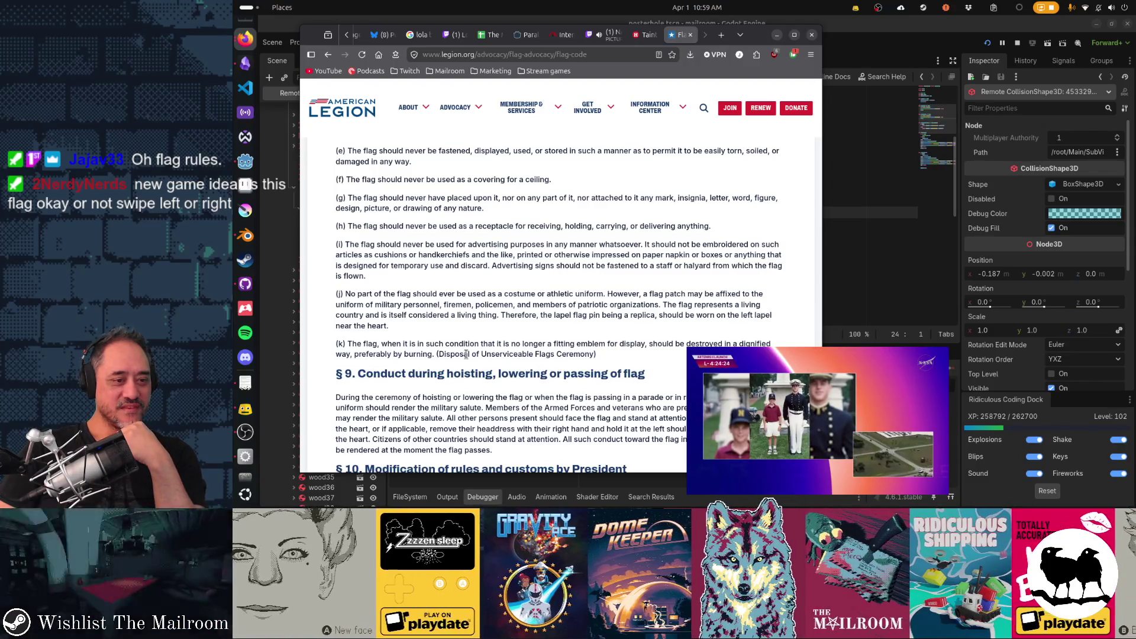
{"action": "scroll", "coordinate": [467, 355], "scroll_direction": "down", "scroll_amount": 1}
{"action": "scroll", "coordinate": [467, 357], "scroll_direction": "up", "scroll_amount": 2}
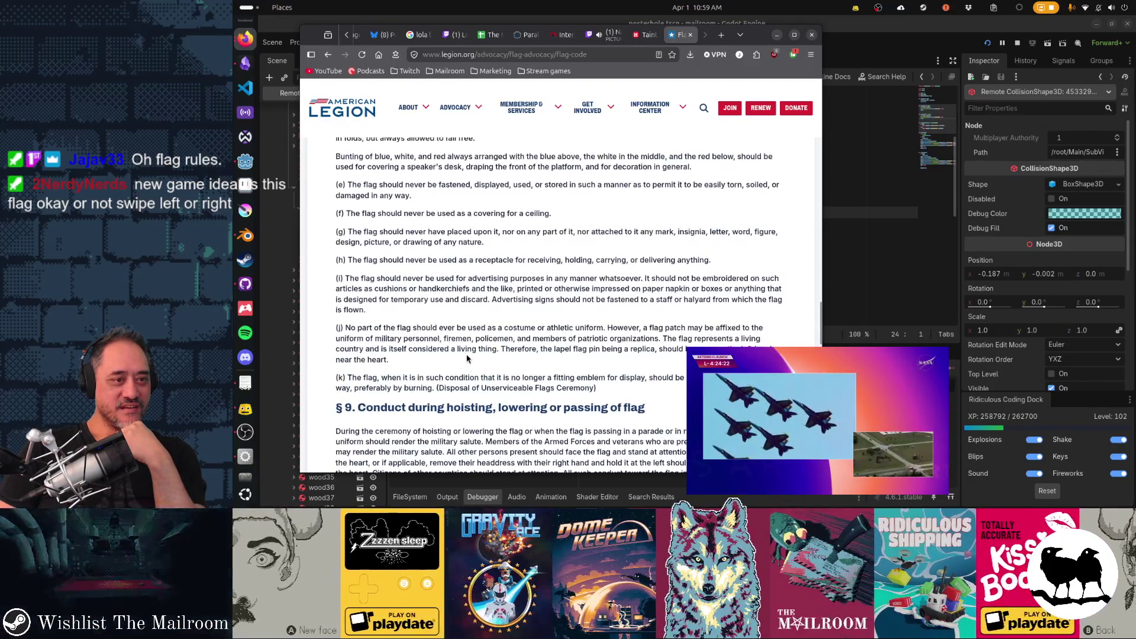
{"action": "scroll", "coordinate": [467, 358], "scroll_direction": "up", "scroll_amount": 2}
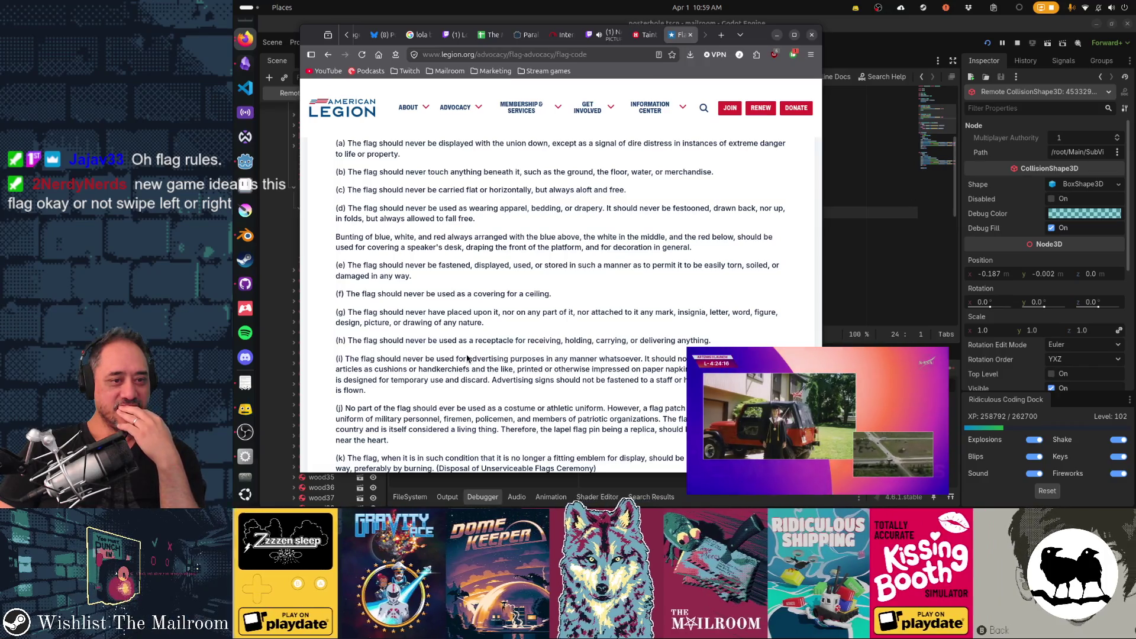
{"action": "scroll", "coordinate": [467, 358], "scroll_direction": "down", "scroll_amount": 5}
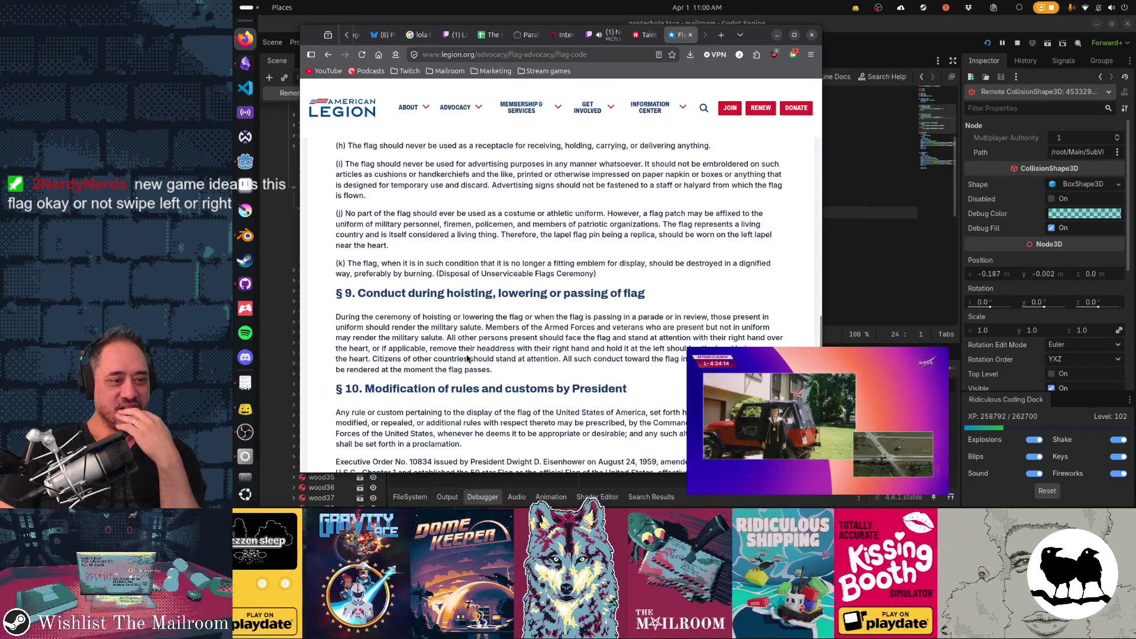
{"action": "scroll", "coordinate": [467, 357], "scroll_direction": "down", "scroll_amount": 5}
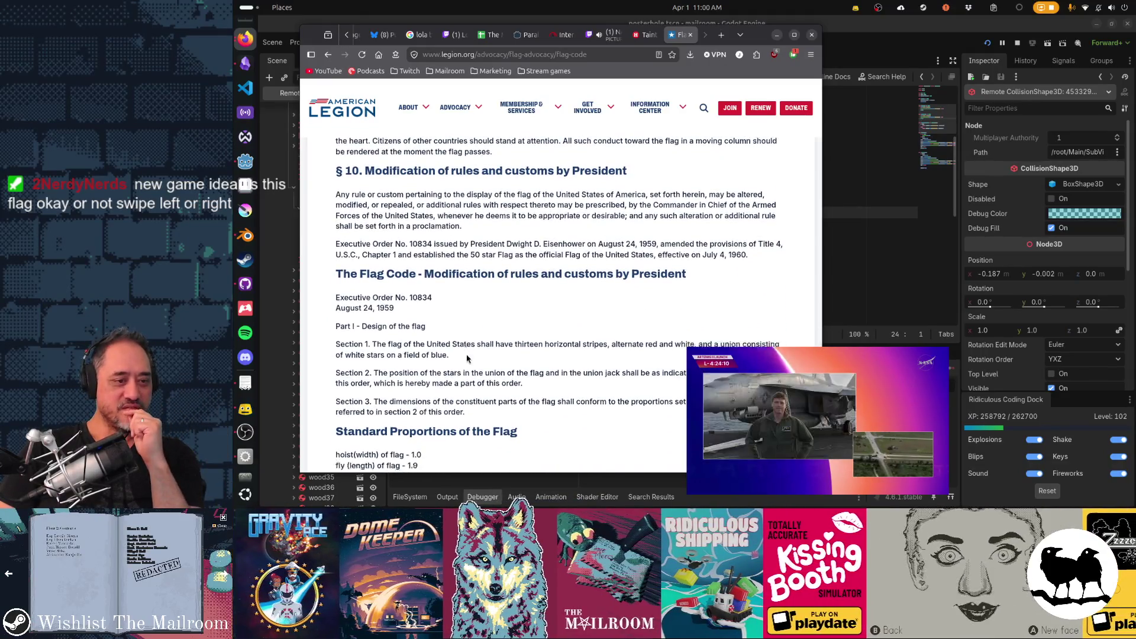
{"action": "scroll", "coordinate": [467, 357], "scroll_direction": "down", "scroll_amount": 7}
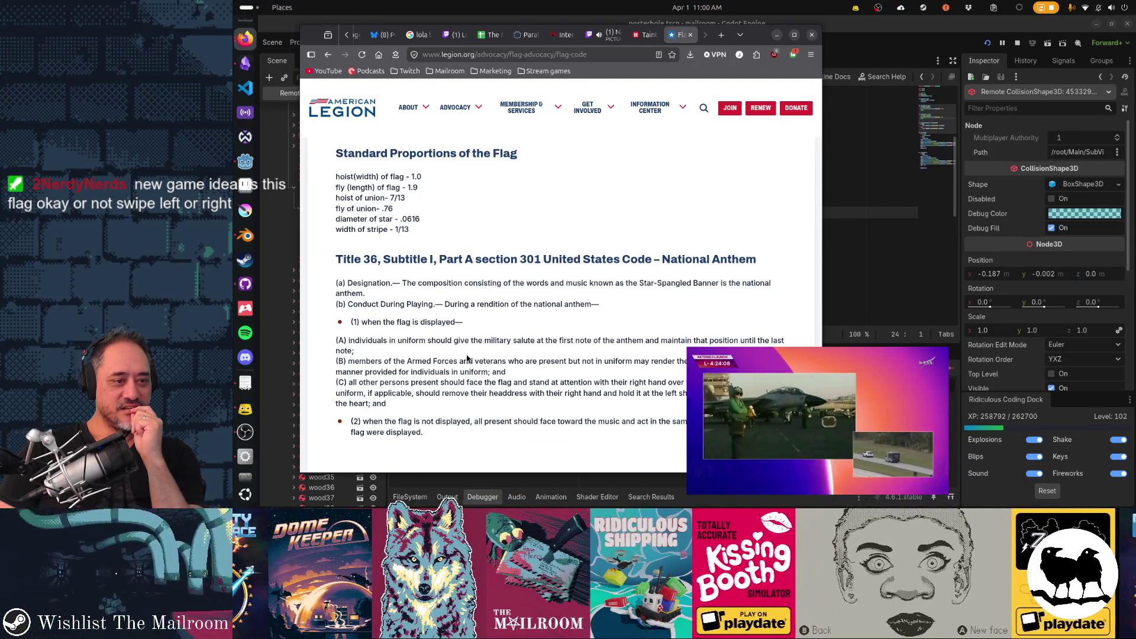
{"action": "scroll", "coordinate": [467, 358], "scroll_direction": "down", "scroll_amount": 2}
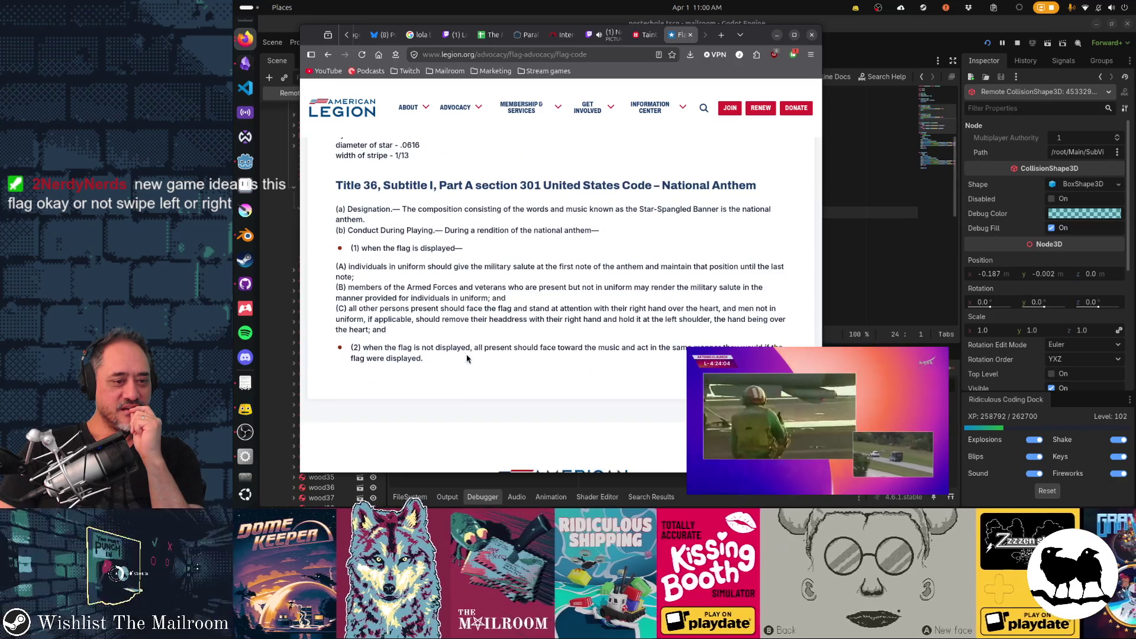
{"action": "scroll", "coordinate": [467, 358], "scroll_direction": "down", "scroll_amount": 10}
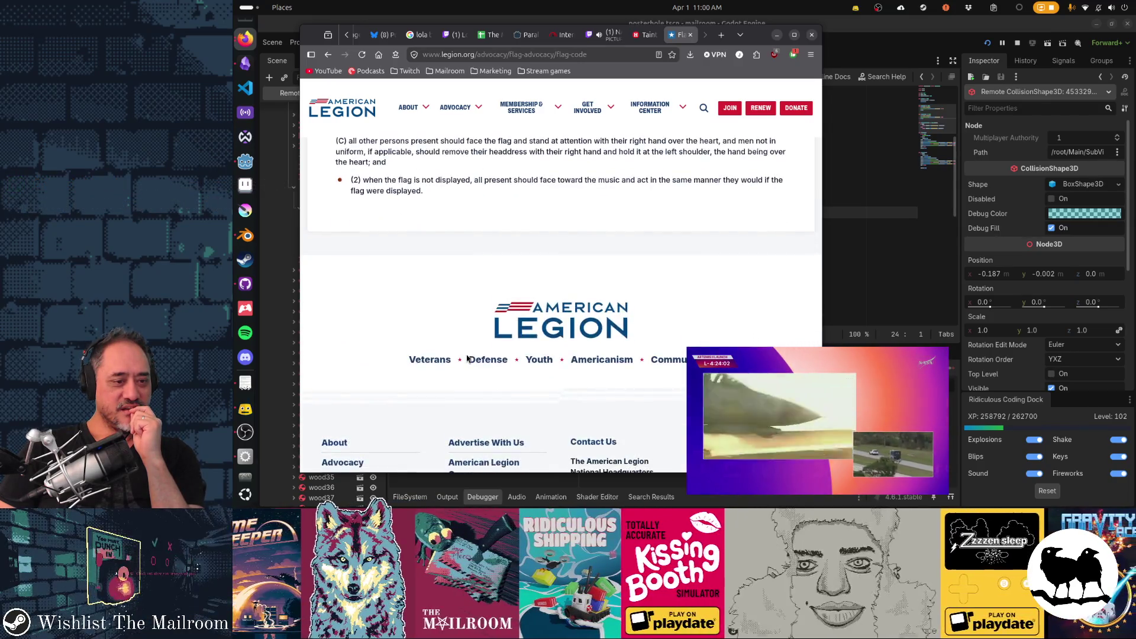
{"action": "scroll", "coordinate": [466, 358], "scroll_direction": "up", "scroll_amount": 5}
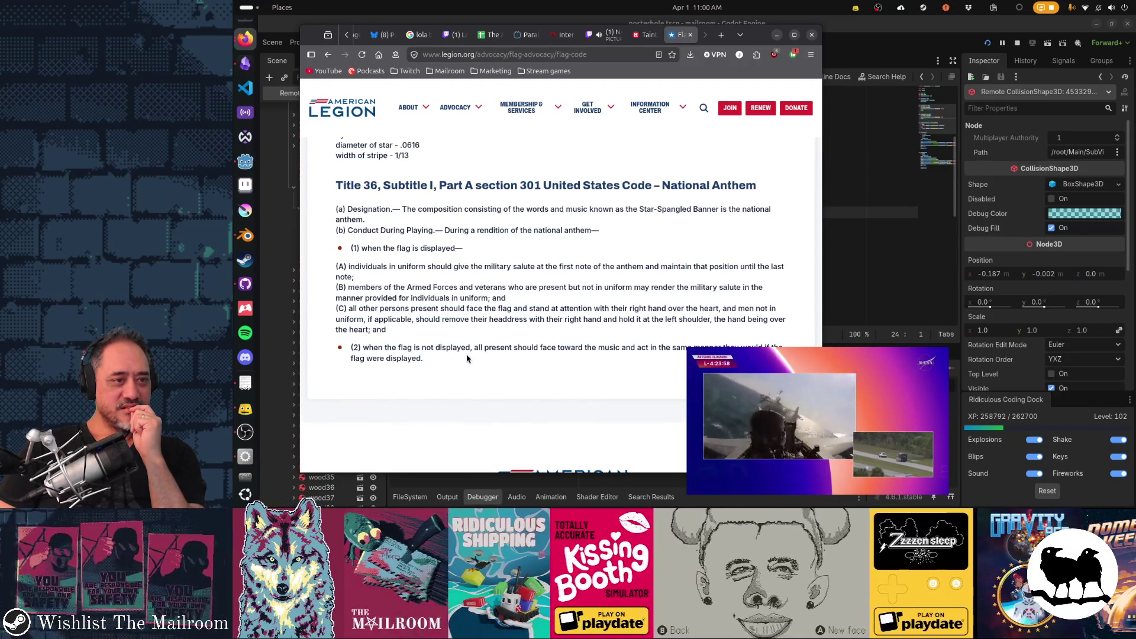
{"action": "scroll", "coordinate": [467, 358], "scroll_direction": "up", "scroll_amount": 3}
{"action": "scroll", "coordinate": [467, 358], "scroll_direction": "up", "scroll_amount": 3}
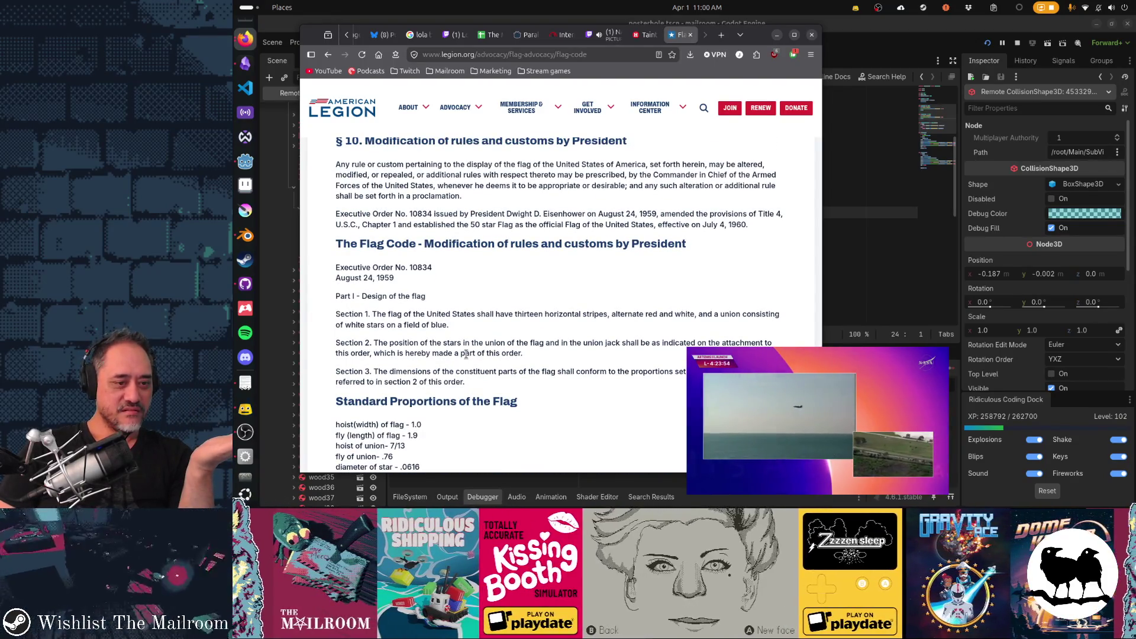
{"action": "scroll", "coordinate": [466, 354], "scroll_direction": "down", "scroll_amount": 2}
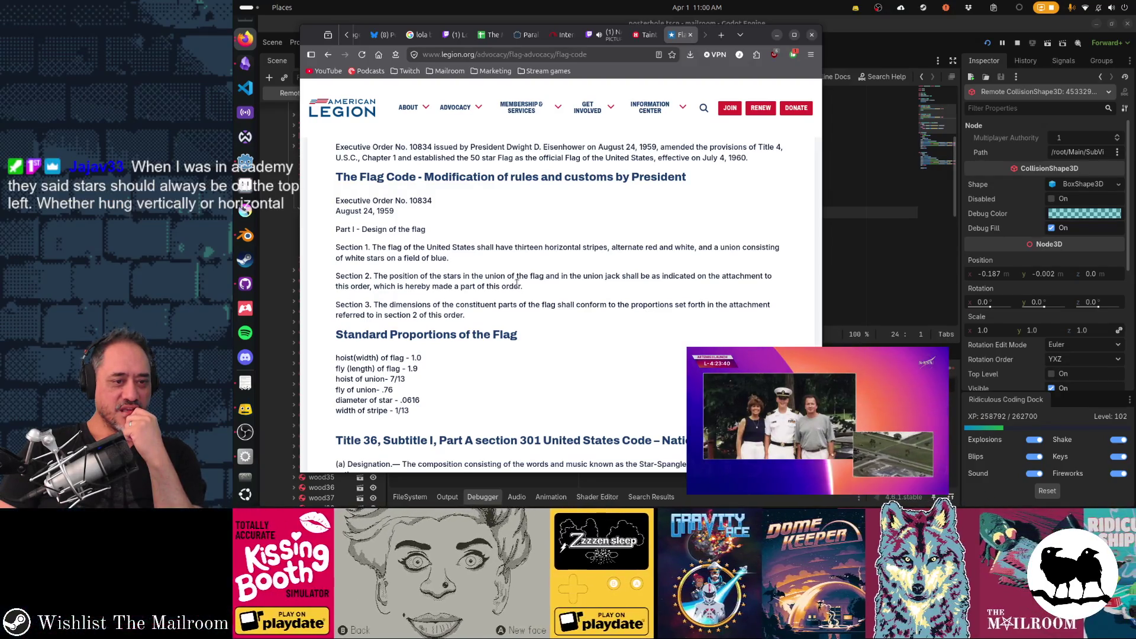
{"action": "scroll", "coordinate": [516, 283], "scroll_direction": "up", "scroll_amount": 3}
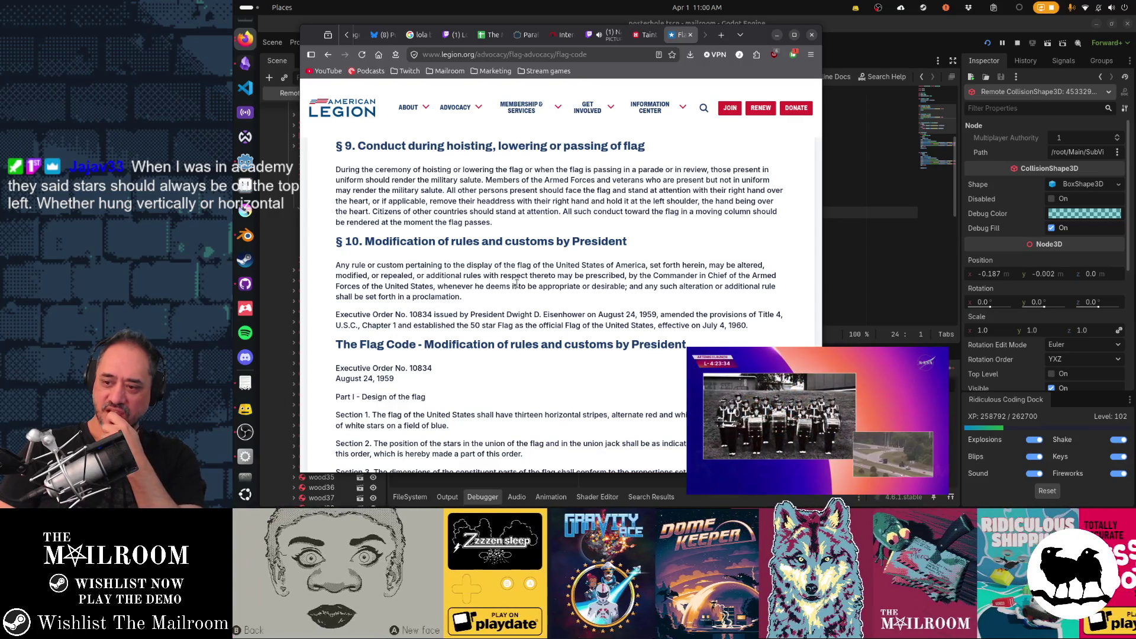
{"action": "scroll", "coordinate": [516, 284], "scroll_direction": "up", "scroll_amount": 2}
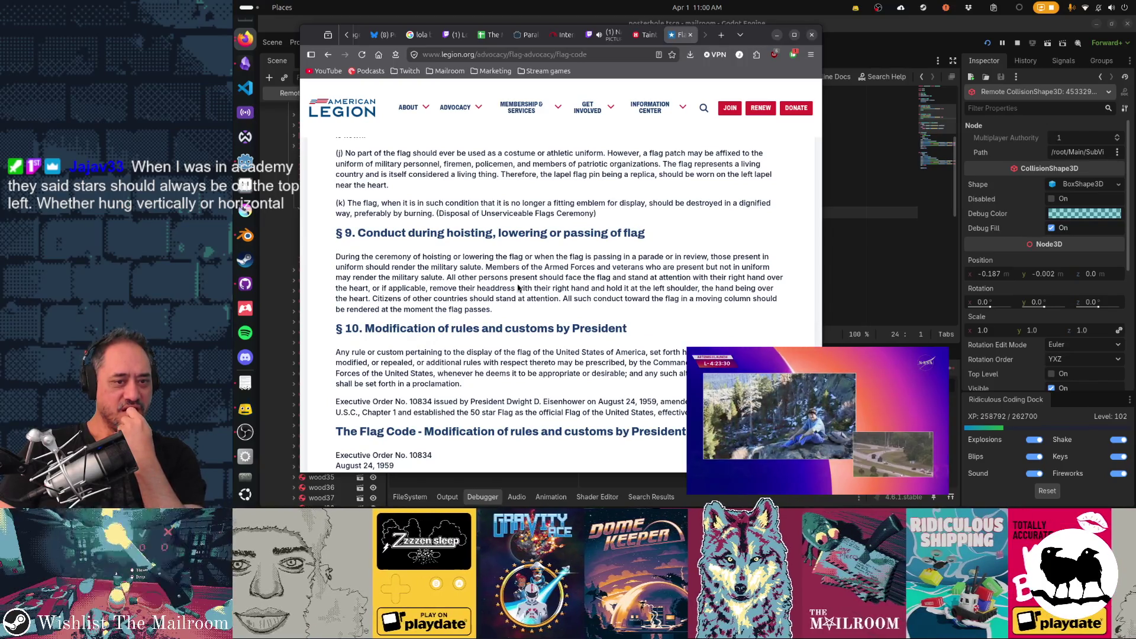
{"action": "scroll", "coordinate": [518, 288], "scroll_direction": "up", "scroll_amount": 2}
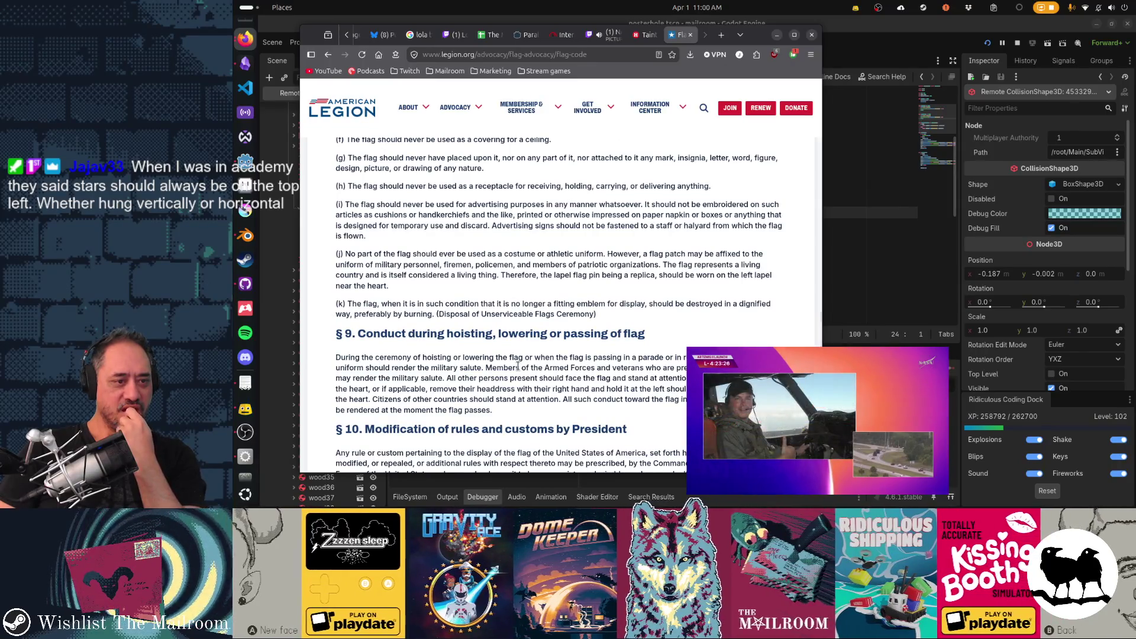
{"action": "scroll", "coordinate": [518, 365], "scroll_direction": "up", "scroll_amount": 2}
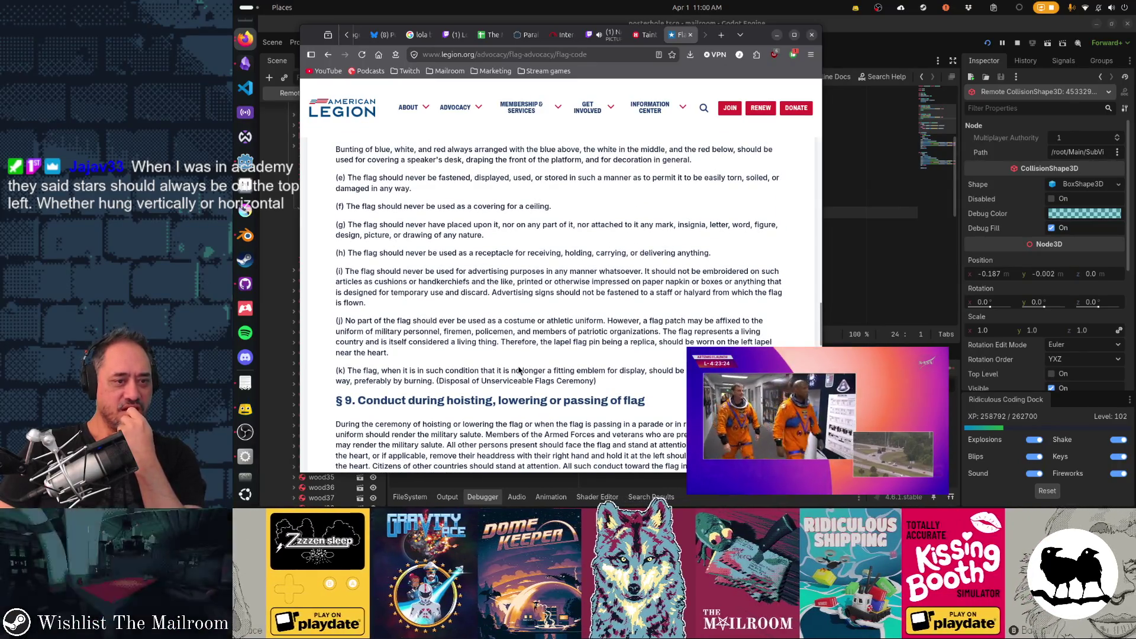
{"action": "scroll", "coordinate": [518, 371], "scroll_direction": "up", "scroll_amount": 8}
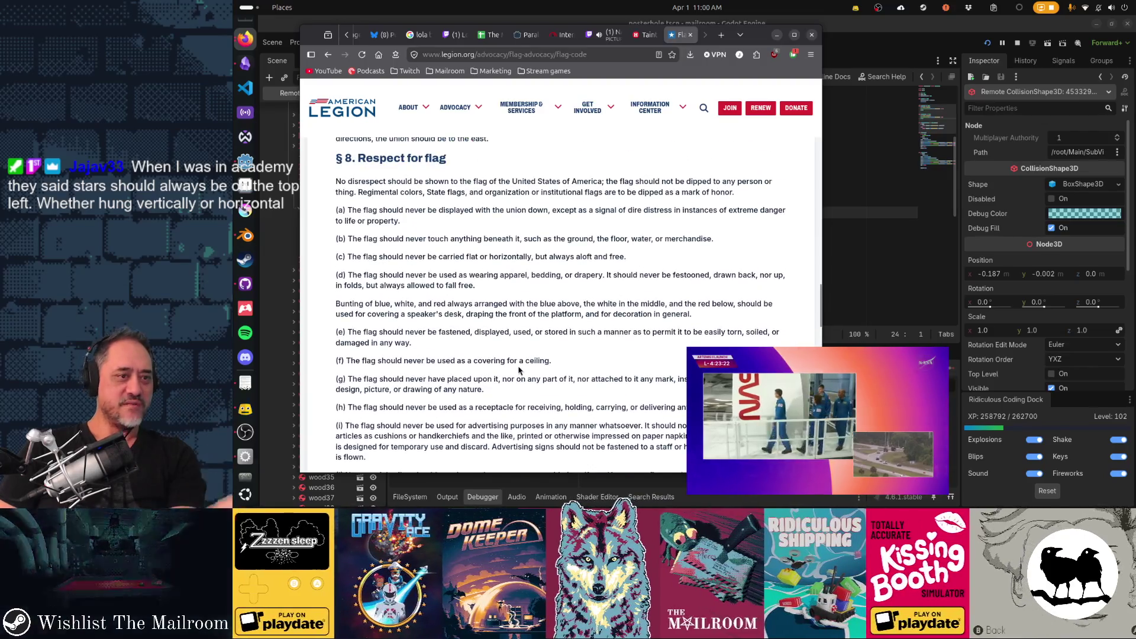
{"action": "scroll", "coordinate": [518, 370], "scroll_direction": "up", "scroll_amount": 20}
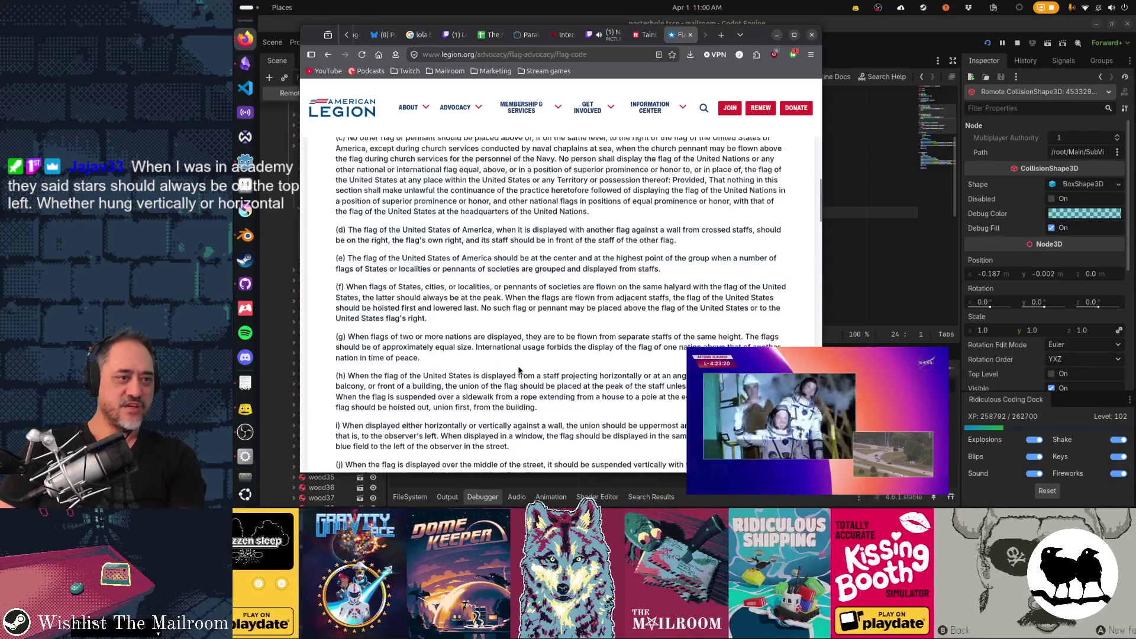
{"action": "scroll", "coordinate": [519, 369], "scroll_direction": "up", "scroll_amount": 4}
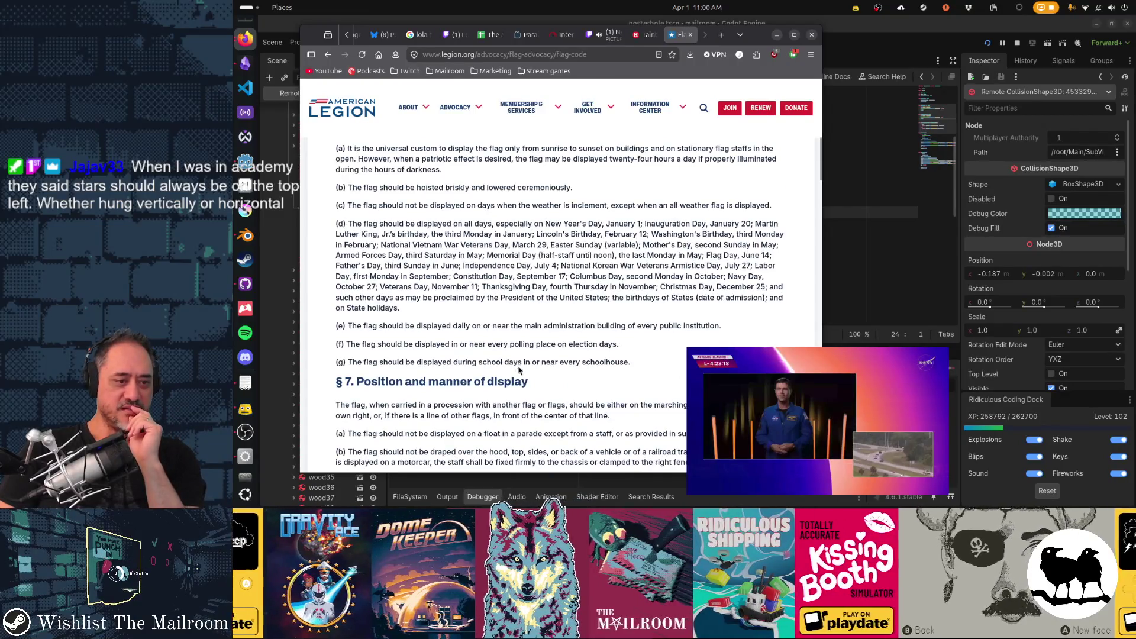
{"action": "scroll", "coordinate": [519, 369], "scroll_direction": "down", "scroll_amount": 5}
{"action": "scroll", "coordinate": [519, 368], "scroll_direction": "down", "scroll_amount": 2}
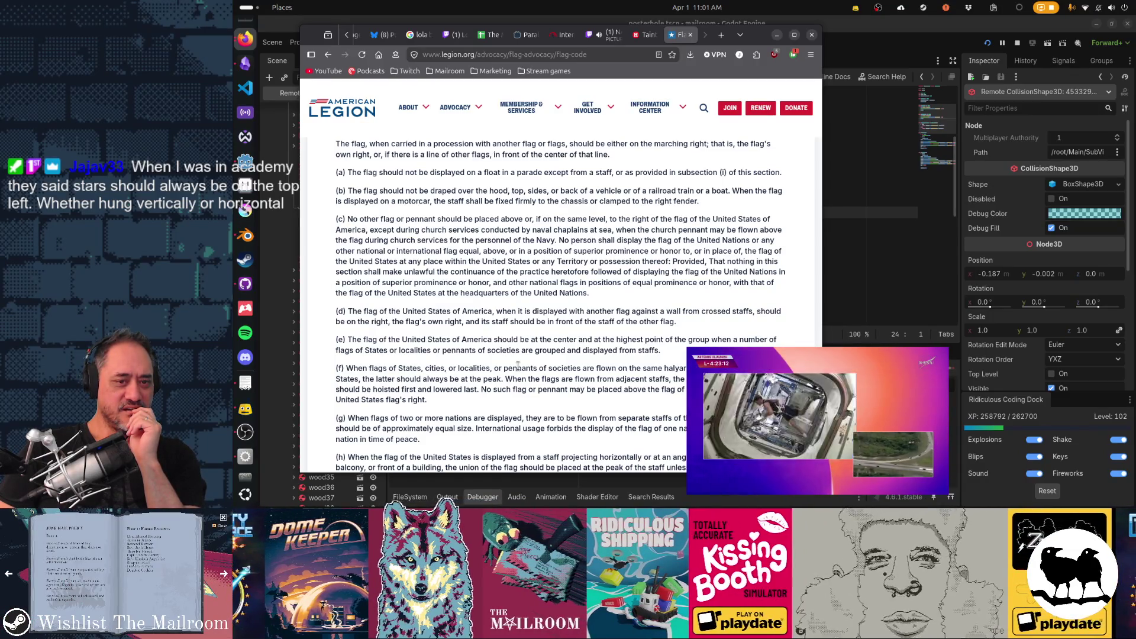
{"action": "scroll", "coordinate": [518, 366], "scroll_direction": "down", "scroll_amount": 3}
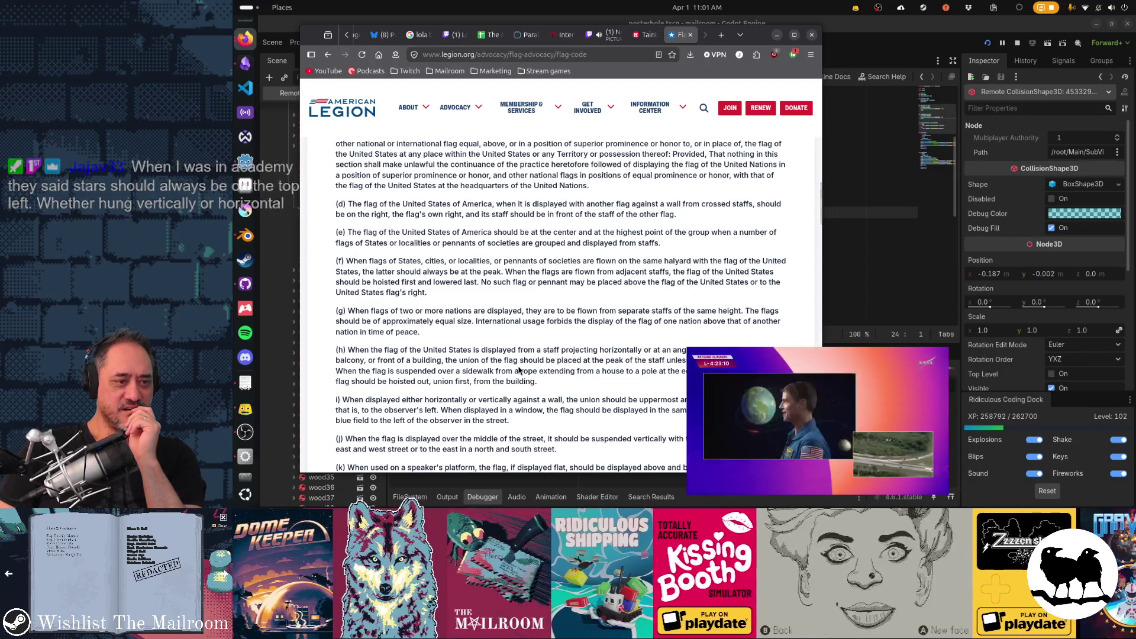
{"action": "scroll", "coordinate": [518, 370], "scroll_direction": "down", "scroll_amount": 2}
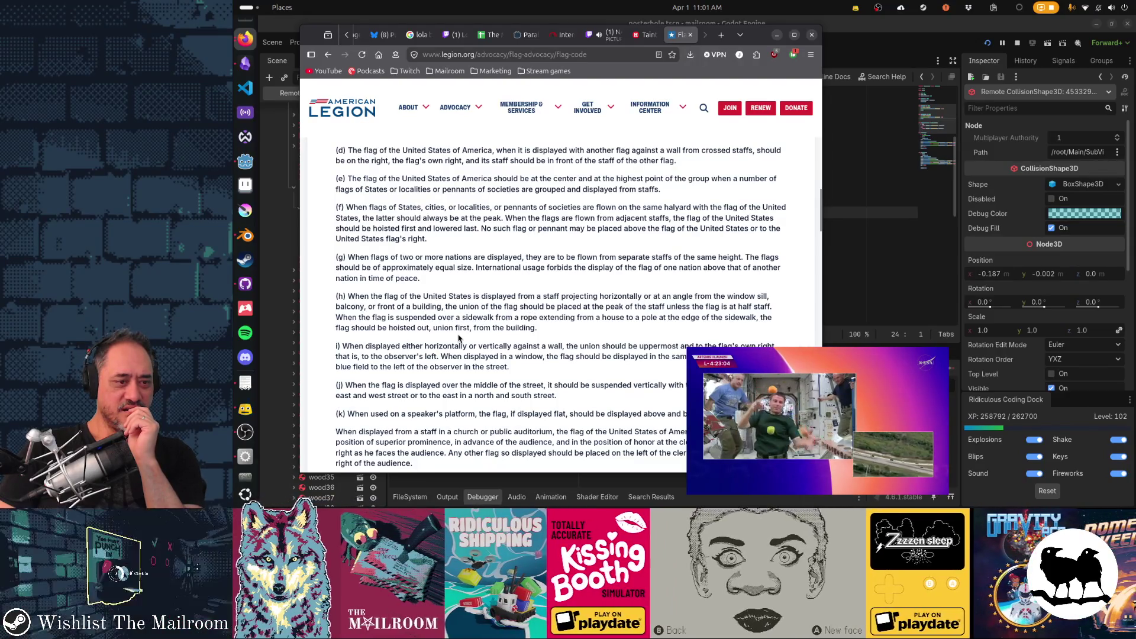
{"action": "scroll", "coordinate": [459, 338], "scroll_direction": "down", "scroll_amount": 2}
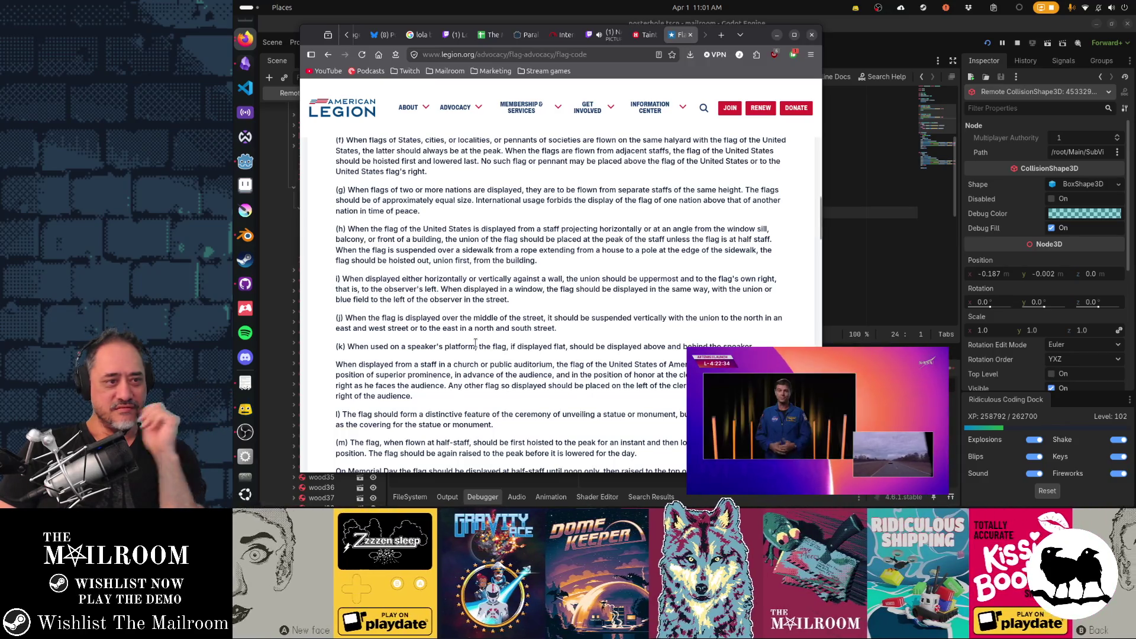
{"action": "scroll", "coordinate": [476, 347], "scroll_direction": "up", "scroll_amount": 10}
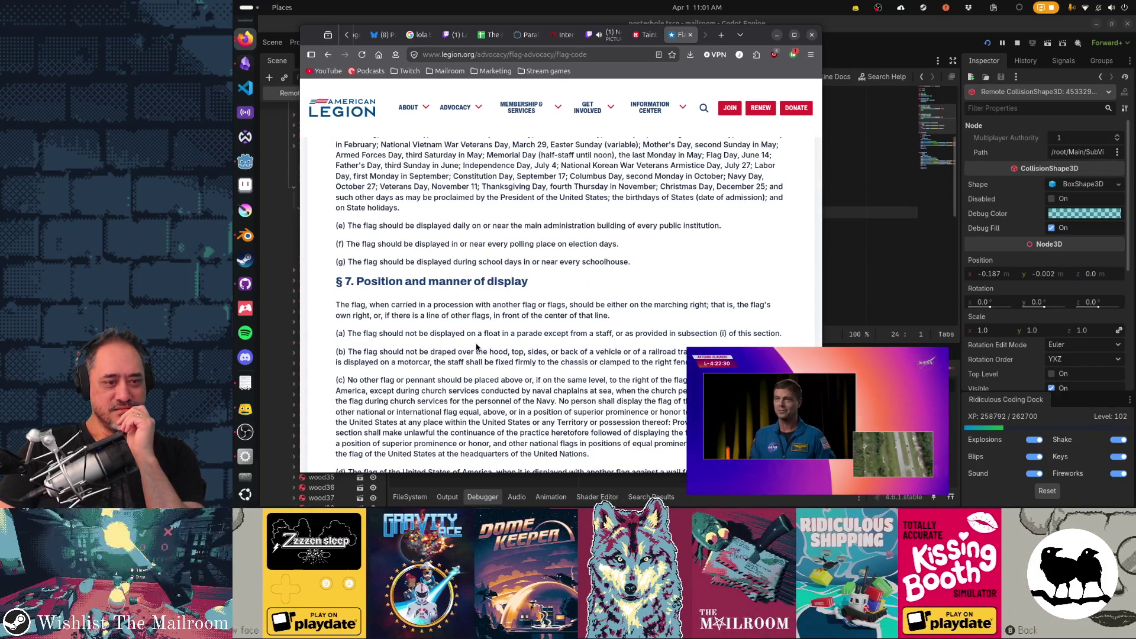
{"action": "scroll", "coordinate": [477, 347], "scroll_direction": "down", "scroll_amount": 2}
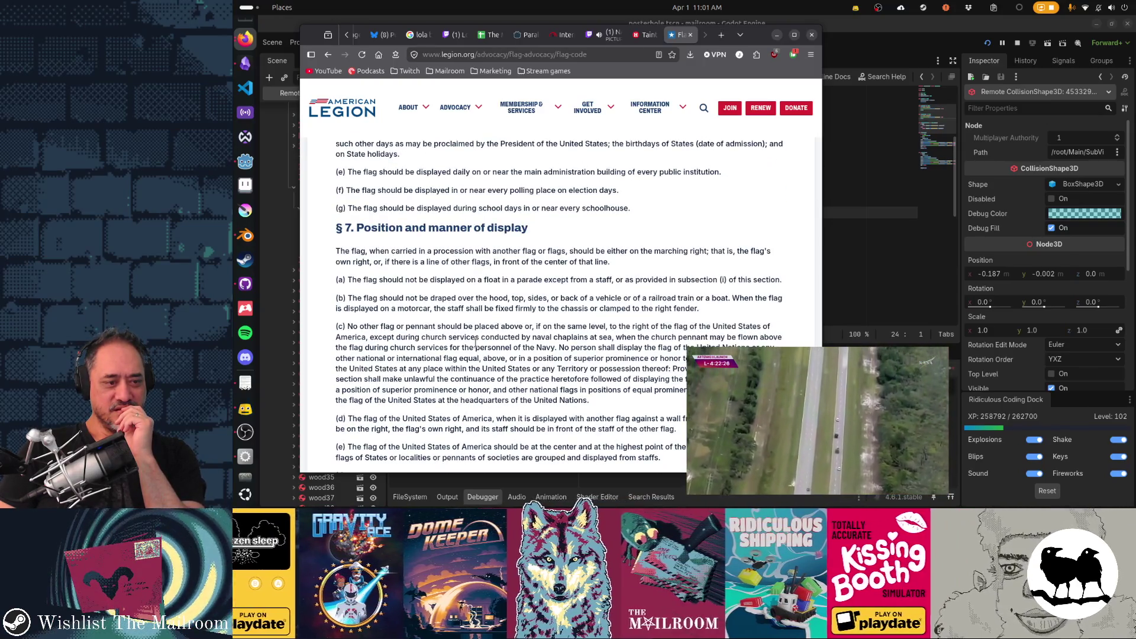
{"action": "scroll", "coordinate": [477, 345], "scroll_direction": "down", "scroll_amount": 3}
{"action": "scroll", "coordinate": [478, 346], "scroll_direction": "down", "scroll_amount": 1}
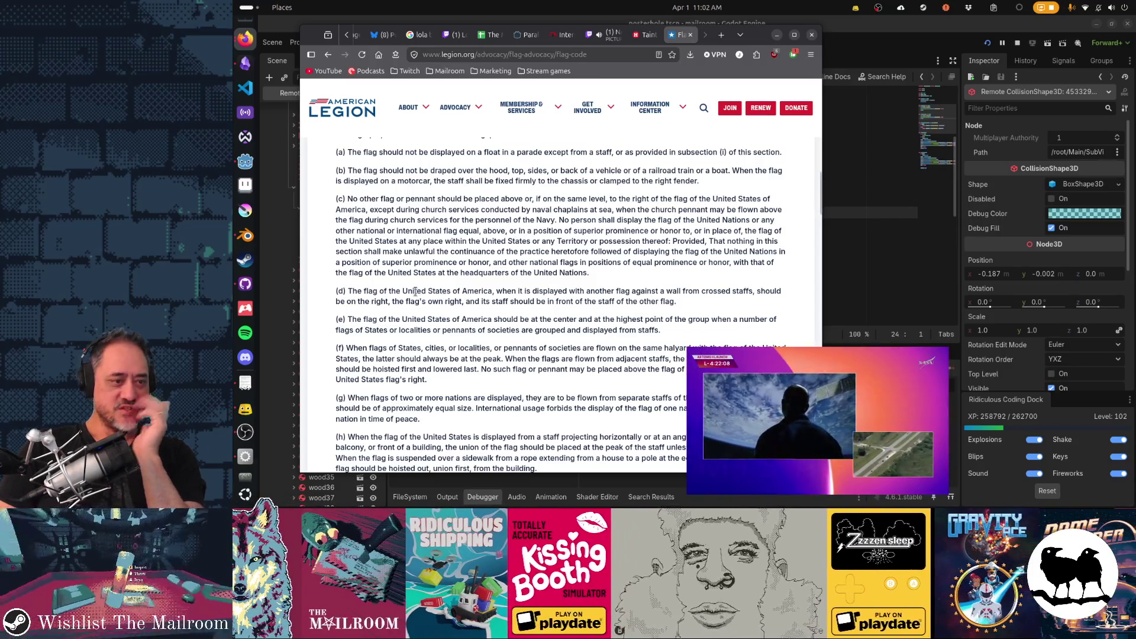
{"action": "scroll", "coordinate": [440, 359], "scroll_direction": "up", "scroll_amount": 5}
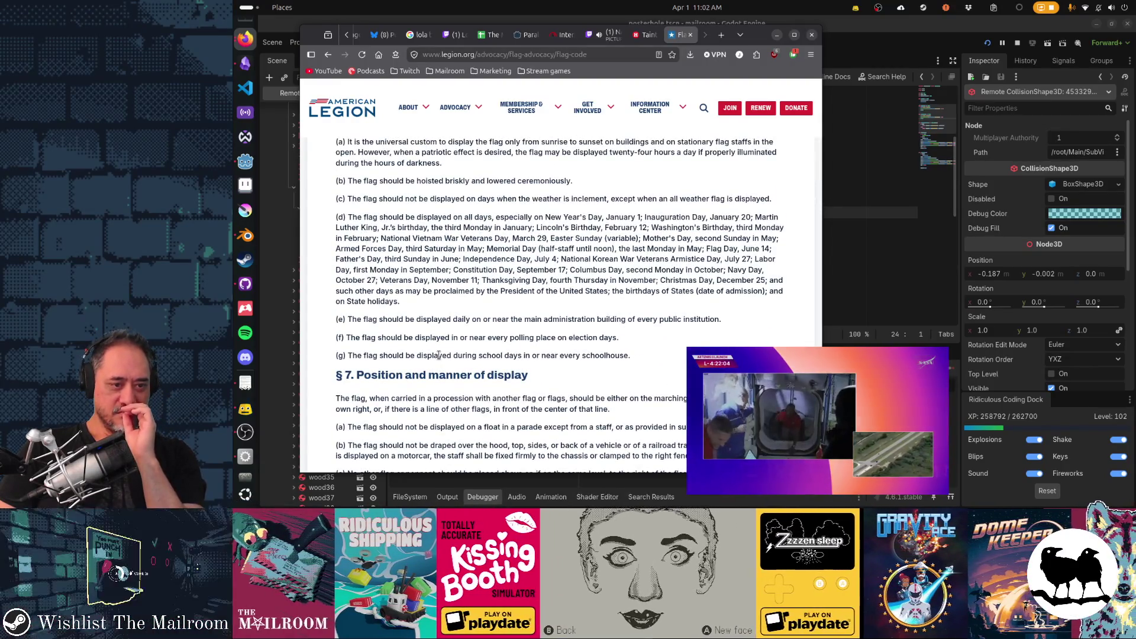
{"action": "scroll", "coordinate": [438, 355], "scroll_direction": "up", "scroll_amount": 5}
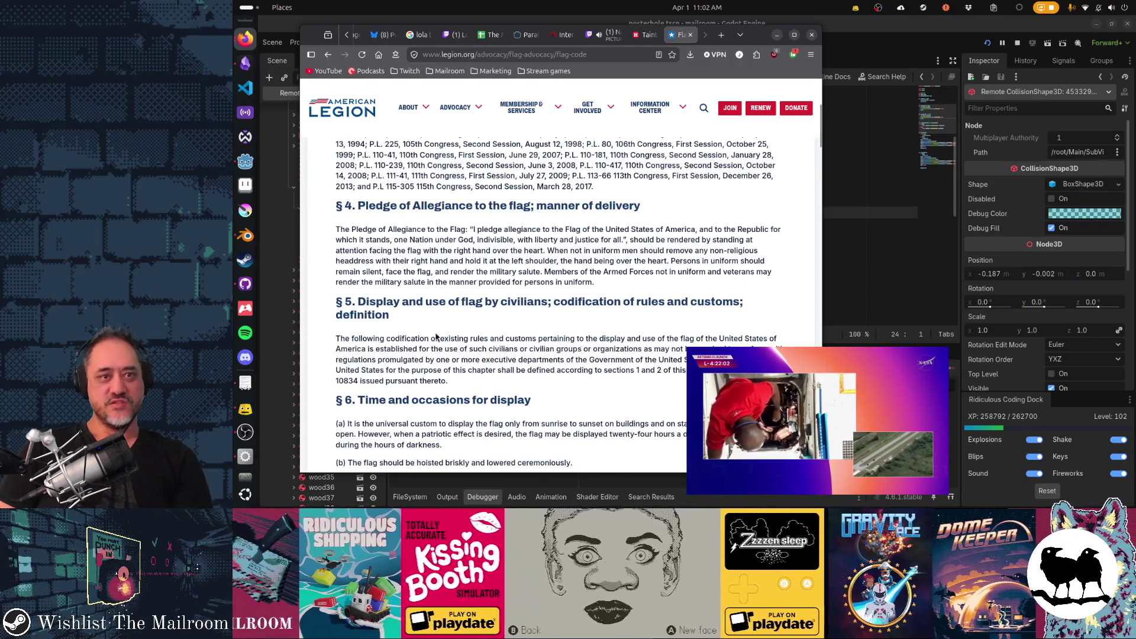
{"action": "key", "text": "alt+Tab"}
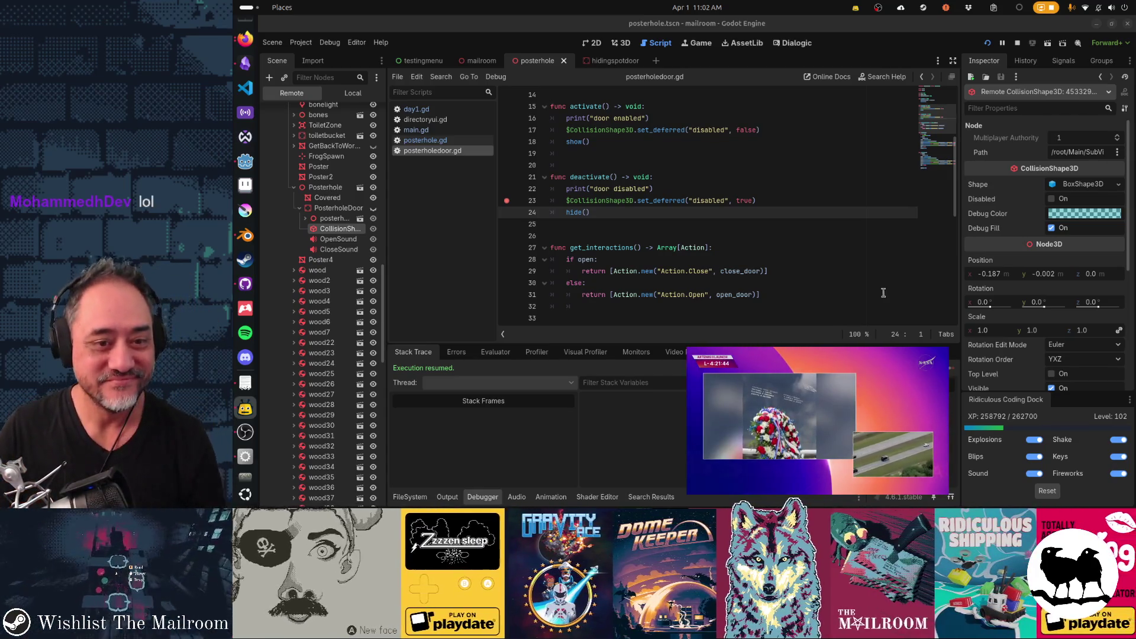
- Clear the line 23 breakpoint, select the set_deferred call, and mute the livestream
{"action": "left_click", "coordinate": [506, 201]}
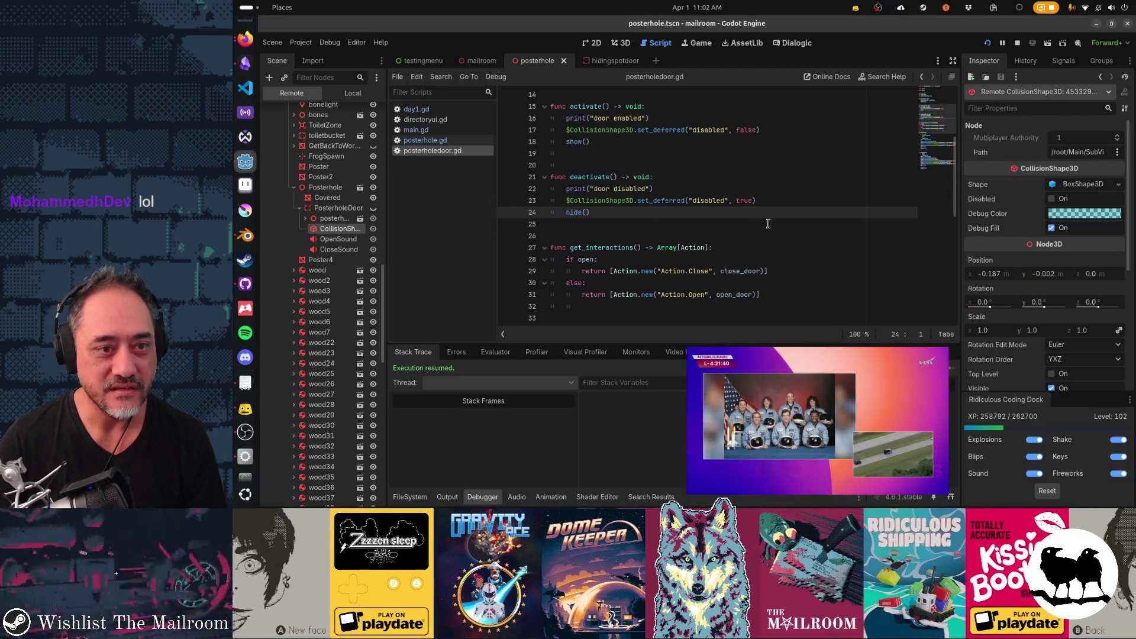
{"action": "left_click_drag", "start_coordinate": [649, 201], "coordinate": [757, 201]}
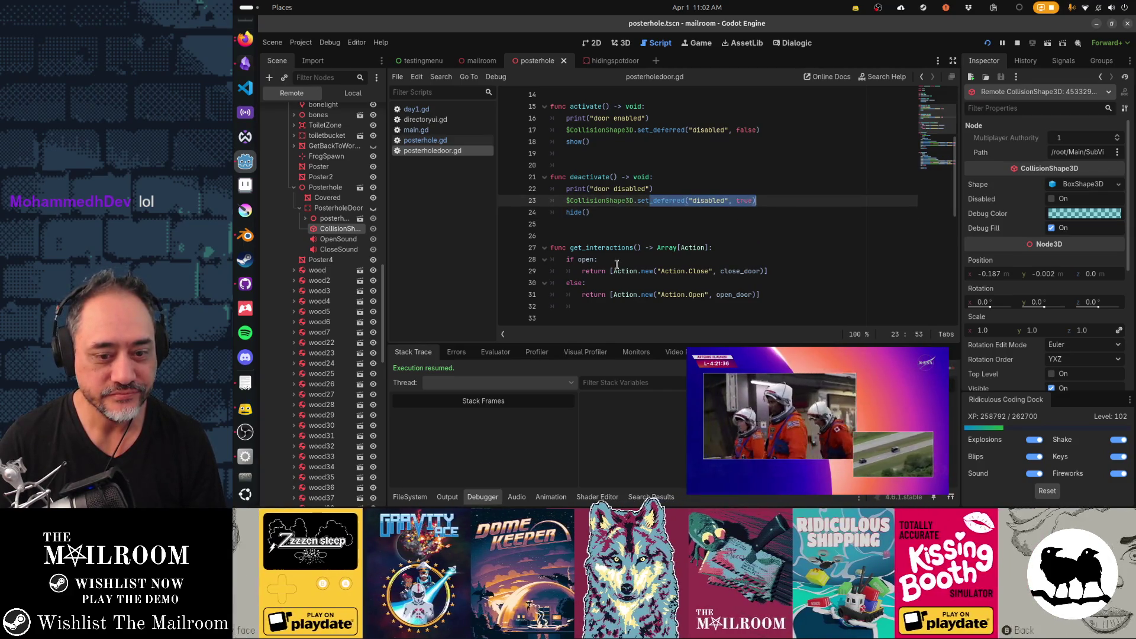
{"action": "mouse_move", "coordinate": [909, 456]}
{"action": "left_click", "coordinate": [909, 478]}
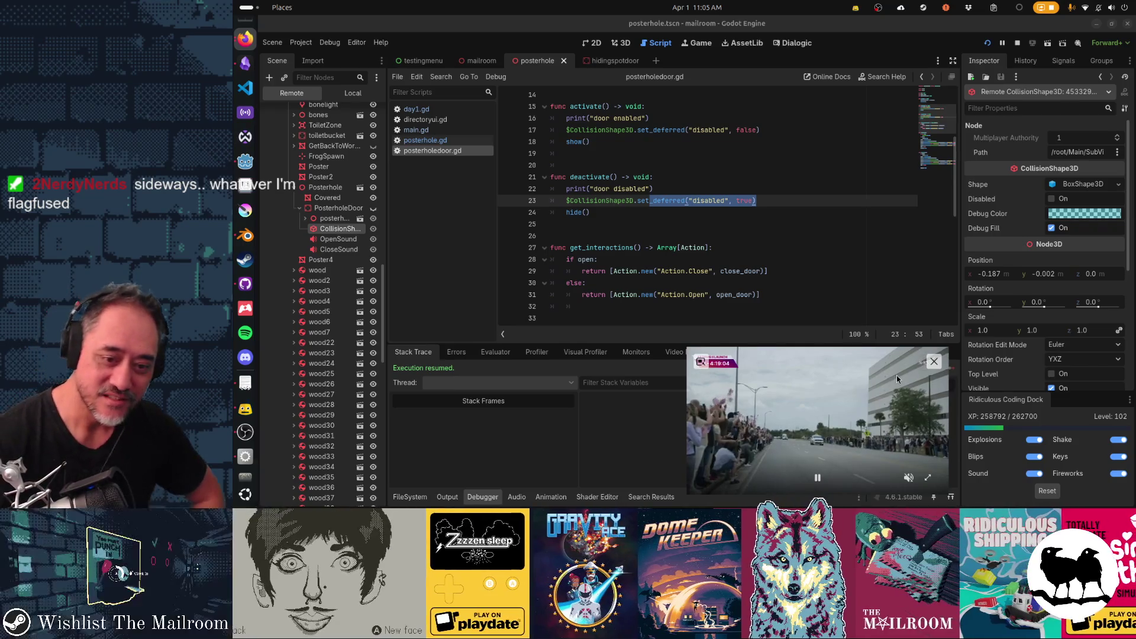
- Expand the Artemis II livestream video to fill the screen
{"action": "scroll", "coordinate": [911, 426], "scroll_direction": "down", "scroll_amount": 1}
{"action": "left_click", "coordinate": [930, 478]}
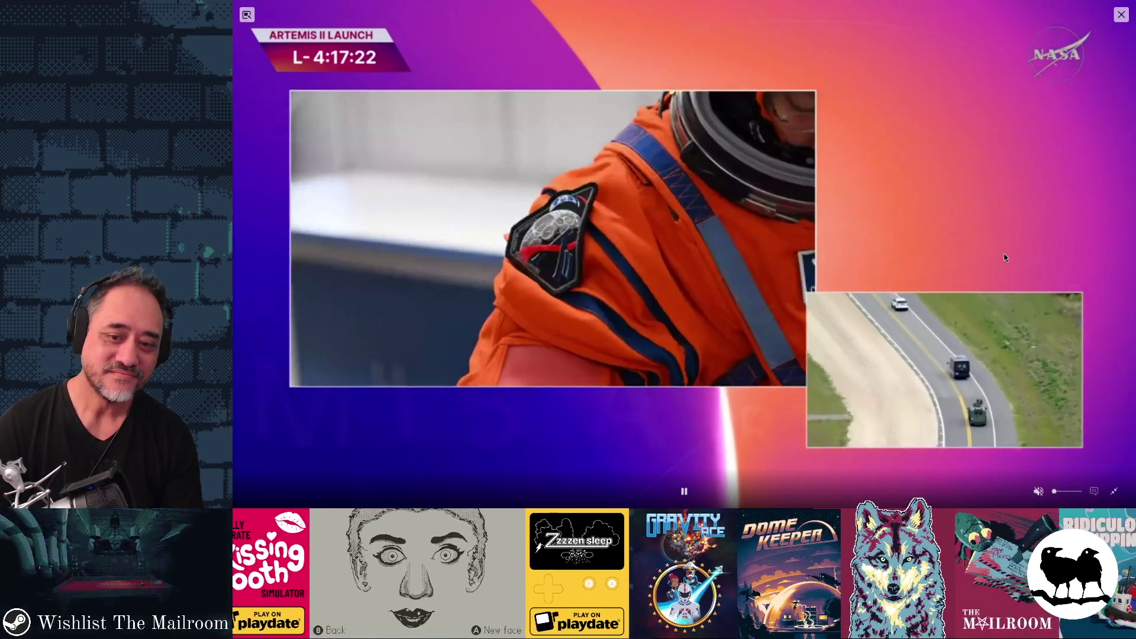
- Shrink the full-screen Artemis II launch video back to a small floating window
{"action": "double_click", "coordinate": [1004, 258]}
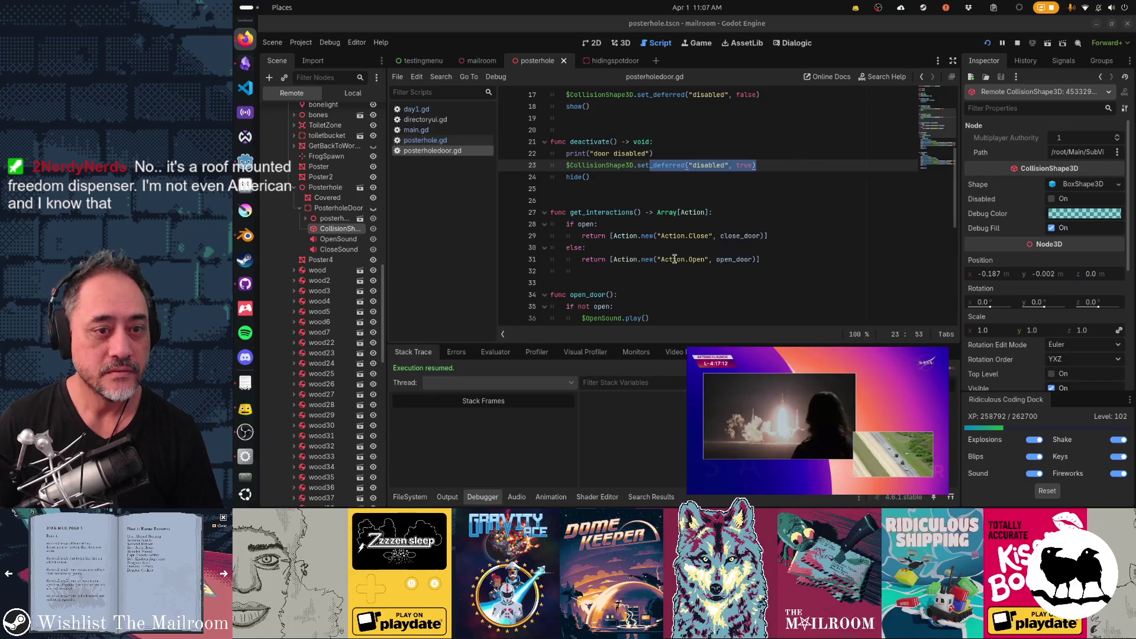
- Cut the door enabled/disabled print lines, save posterholedoor.gd, and stop the running game
{"action": "scroll", "coordinate": [674, 259], "scroll_direction": "up", "scroll_amount": 3}
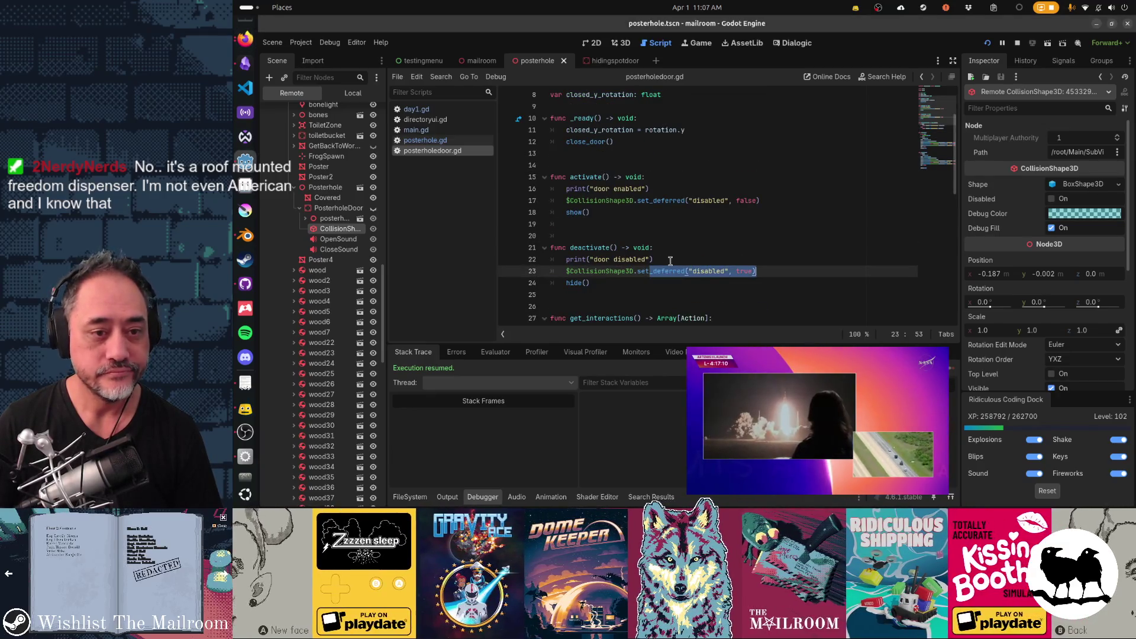
{"action": "left_click", "coordinate": [688, 195]}
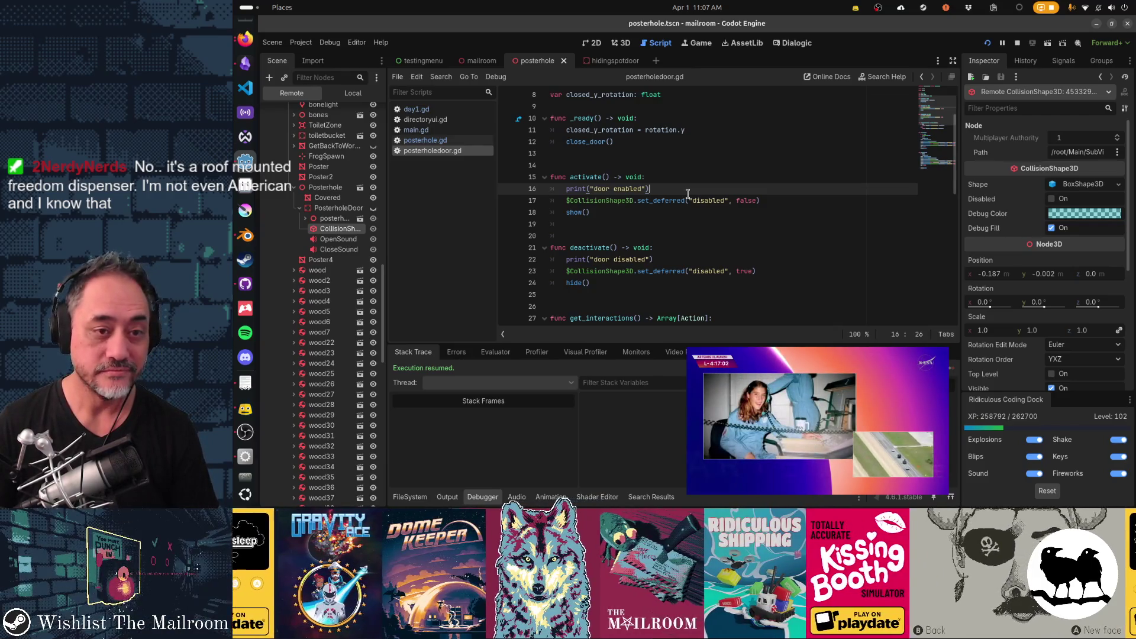
{"action": "key", "text": "ctrl+x"}
{"action": "key", "text": "Down"}
{"action": "key", "text": "Down"}
{"action": "key", "text": "Down"}
{"action": "key", "text": "ctrl+x"}
{"action": "key", "text": "ctrl+s"}
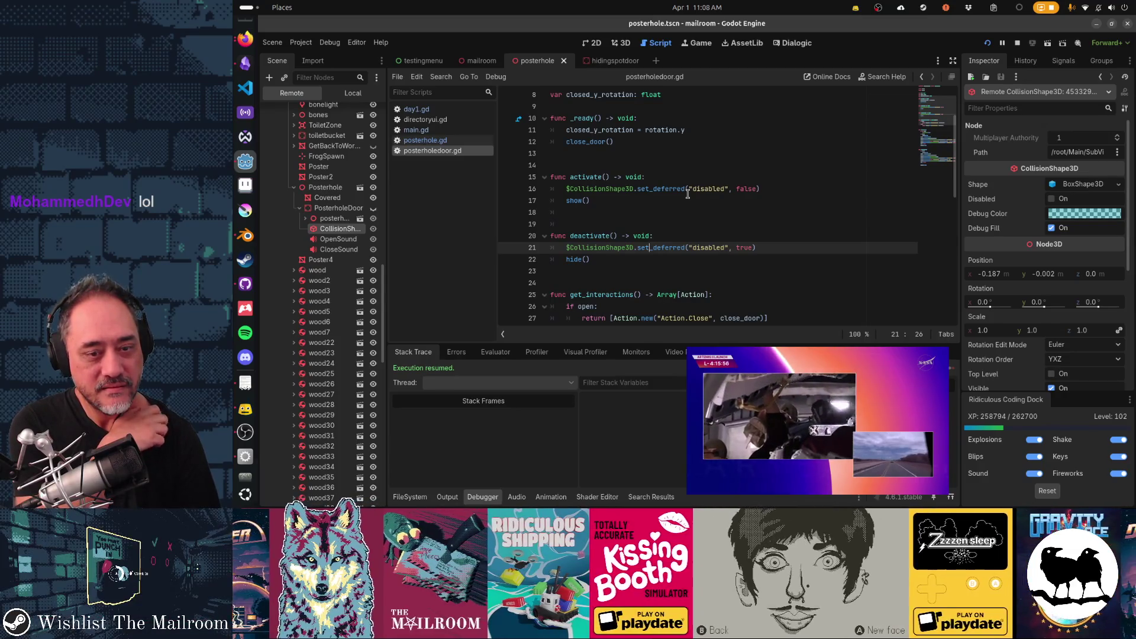
{"action": "key", "text": "F8"}
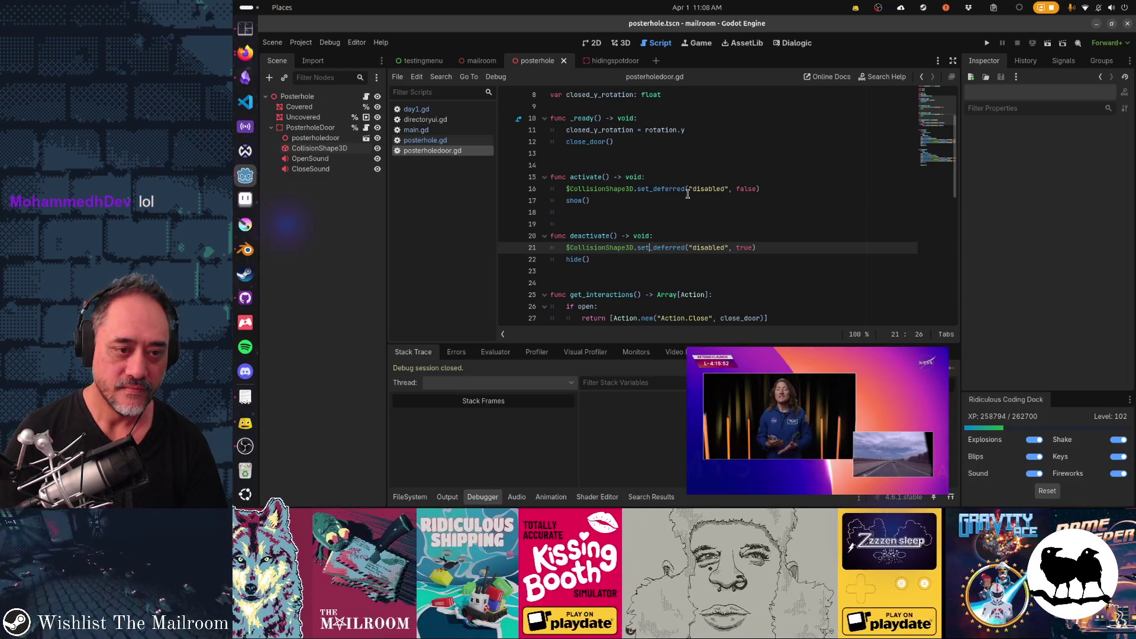
- Add print($CollisionShape3D.disabled) below the set_deferred call in deactivate()
{"action": "key", "text": "Home"}
{"action": "key", "text": "ctrl+shift+Right"}
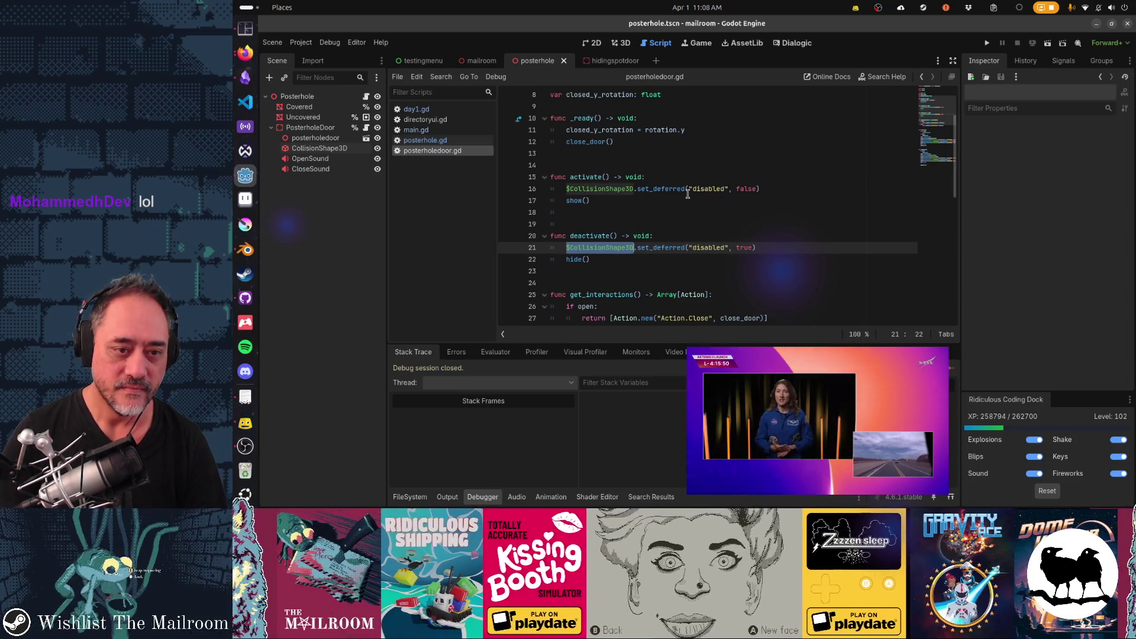
{"action": "key", "text": "End"}
{"action": "key", "text": "Return"}
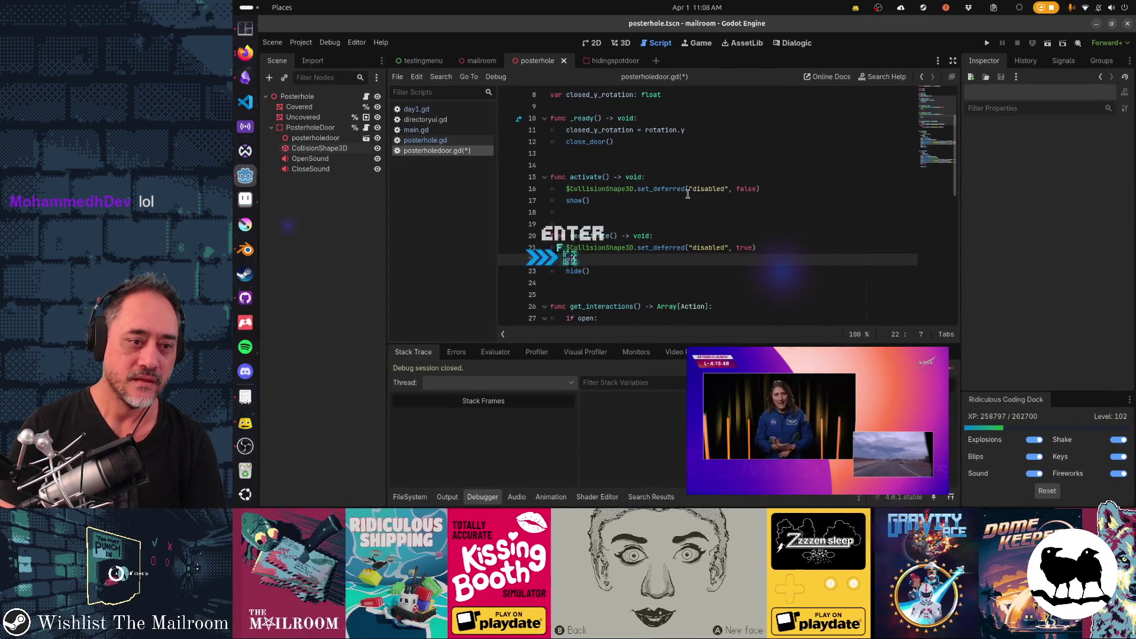
{"action": "type", "text": "print($"}
{"action": "key", "text": "ctrl+v"}
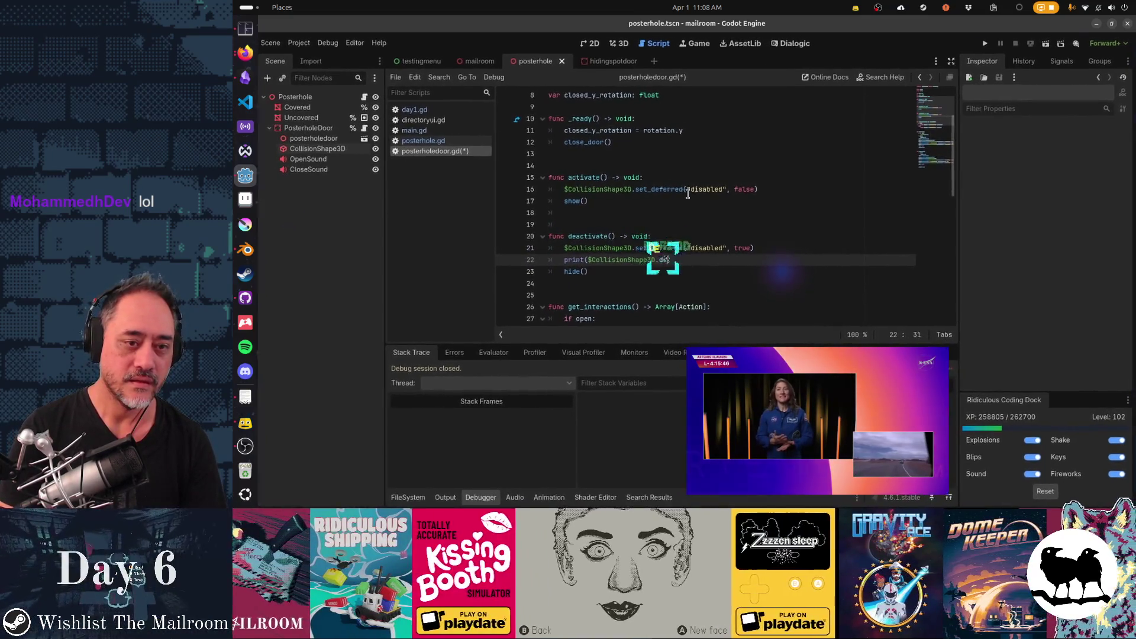
{"action": "type", "text": ".de"}
{"action": "key", "text": "BackSpace"}
{"action": "key", "text": "BackSpace"}
{"action": "type", "text": "disabled)"}
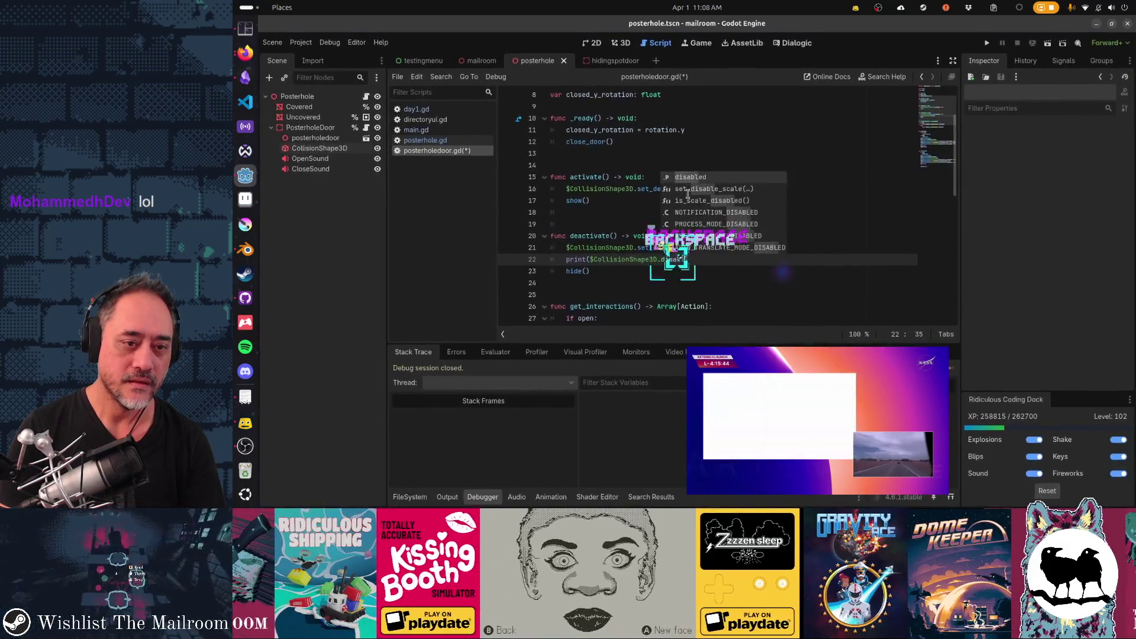
- Copy the same print line under activate()'s set_deferred call and save the script
{"action": "key", "text": "Home"}
{"action": "key", "text": "Home"}
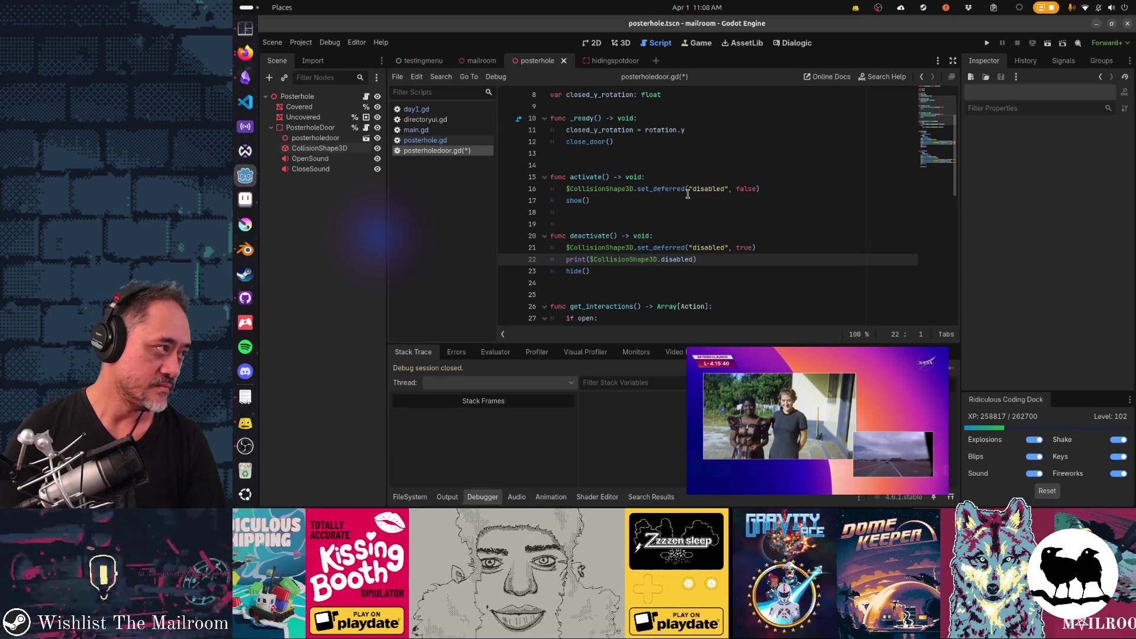
{"action": "key", "text": "Home"}
{"action": "key", "text": "Up"}
{"action": "key", "text": "Up"}
{"action": "key", "text": "Up"}
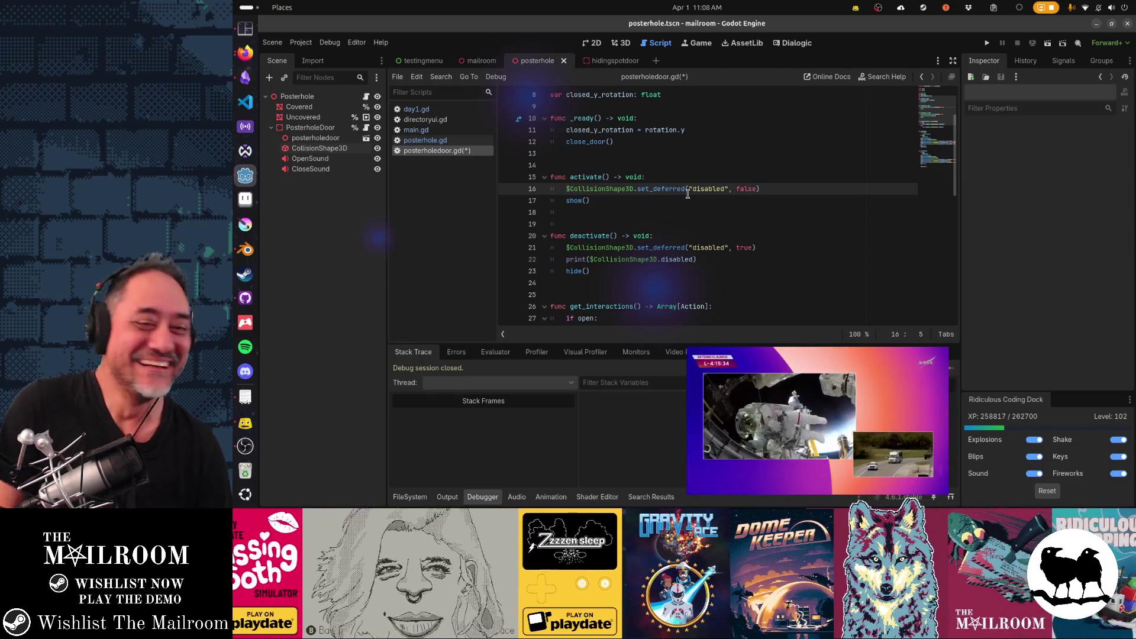
{"action": "key", "text": "End"}
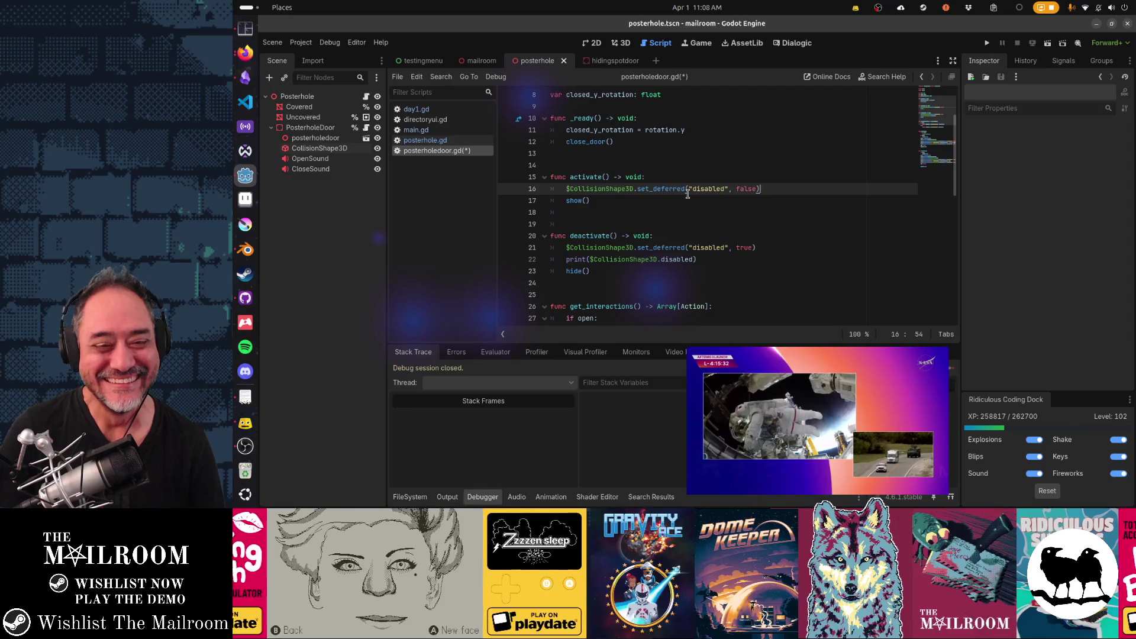
{"action": "key", "text": "Down"}
{"action": "key", "text": "Down"}
{"action": "key", "text": "Down"}
{"action": "key", "text": "Up"}
{"action": "key", "text": "Up"}
{"action": "key", "text": "Up"}
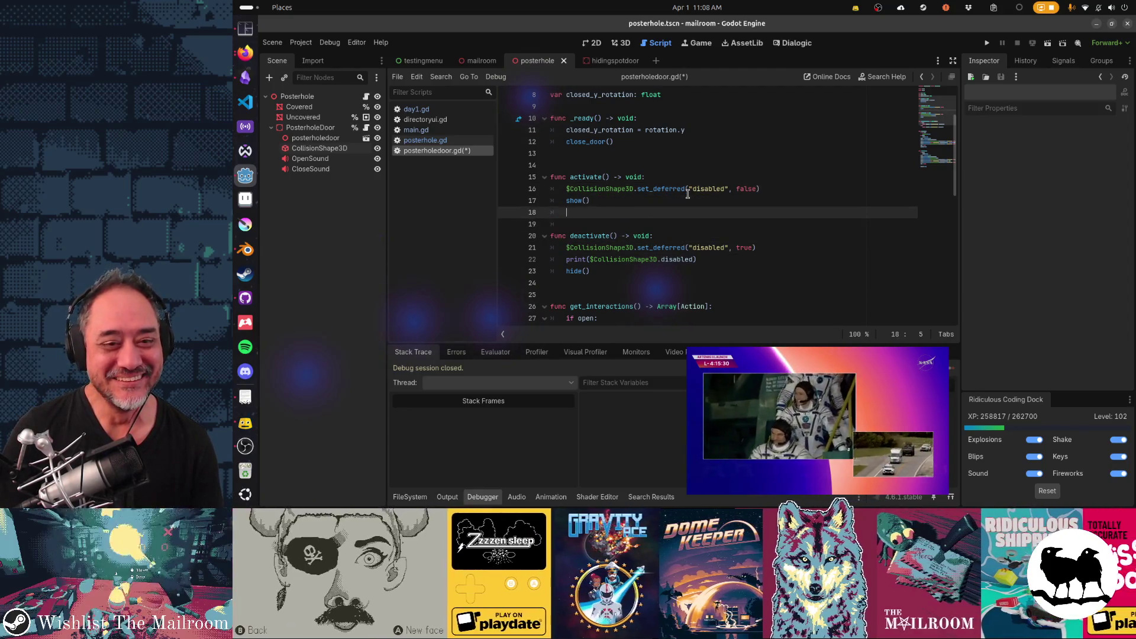
{"action": "key", "text": "ctrl+s"}
{"action": "key", "text": "Return"}
{"action": "key", "text": "ctrl+v"}
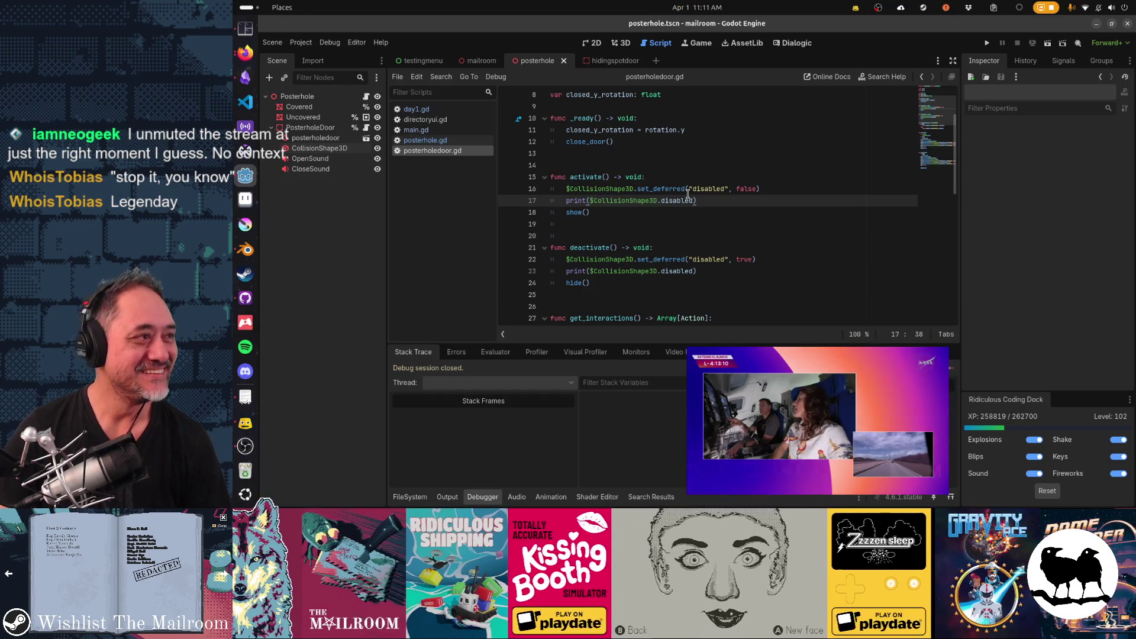
{"action": "left_click_drag", "start_coordinate": [868, 439], "coordinate": [573, 441]}
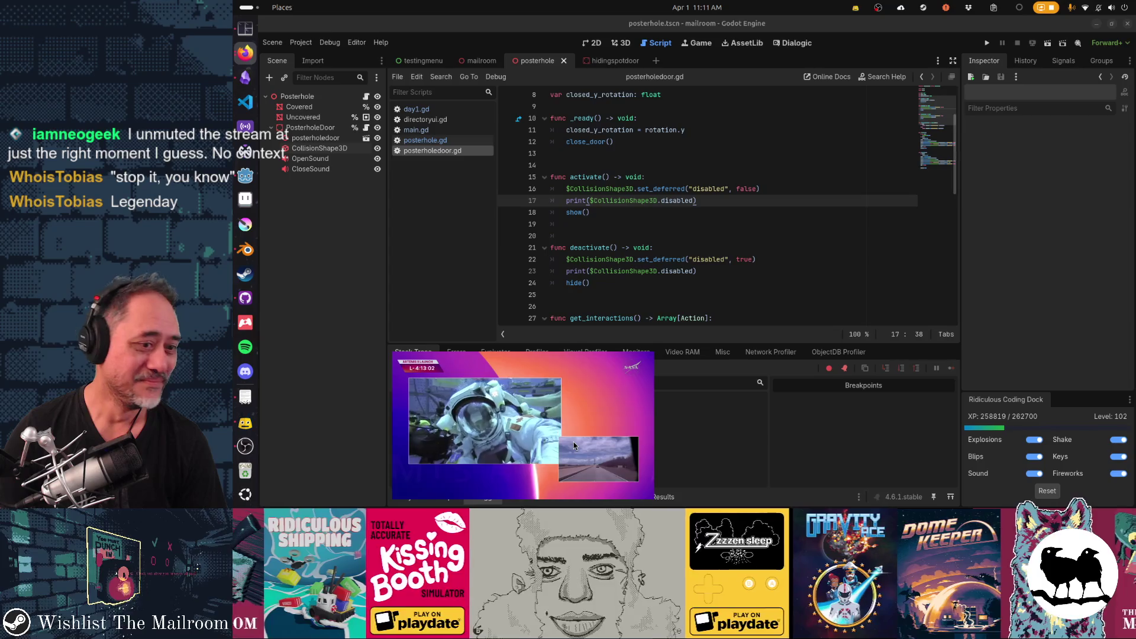
{"action": "mouse_move", "coordinate": [646, 384]}
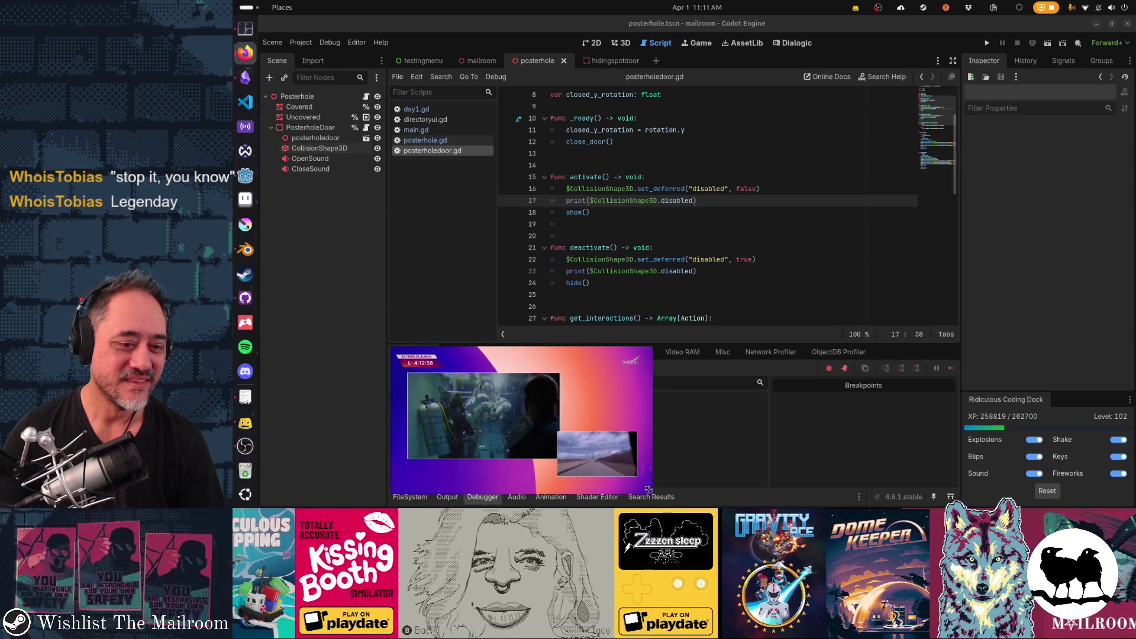
{"action": "left_click_drag", "start_coordinate": [652, 493], "coordinate": [663, 502]}
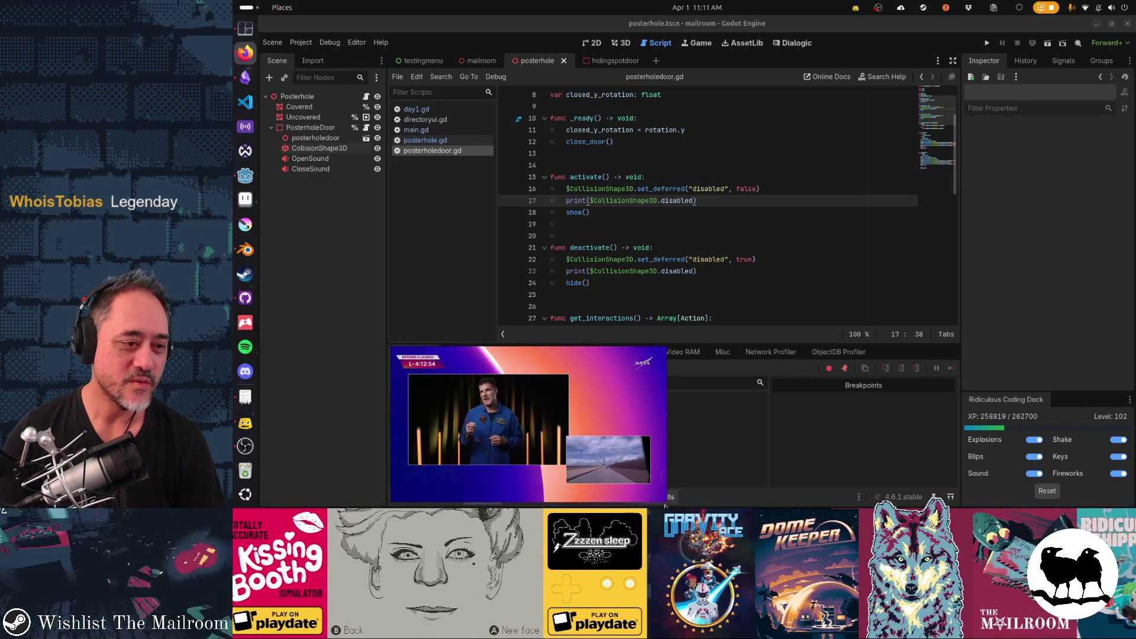
{"action": "left_click", "coordinate": [739, 199]}
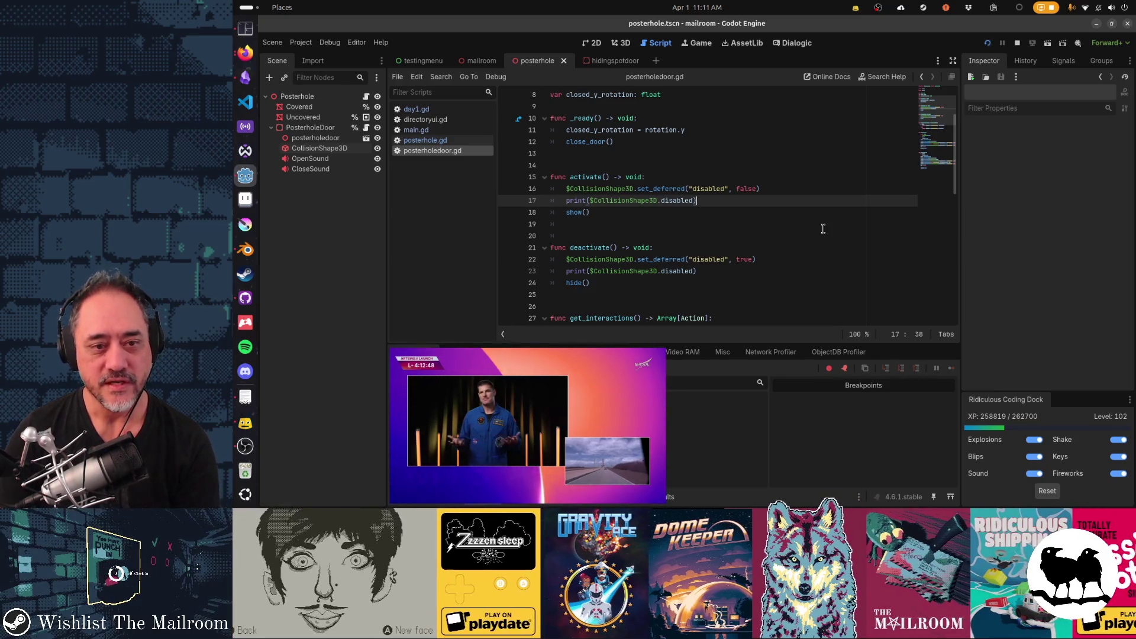
- Run The Mailroom, play a test day through the gate, then move the livestream window right
{"action": "key", "text": "F5"}
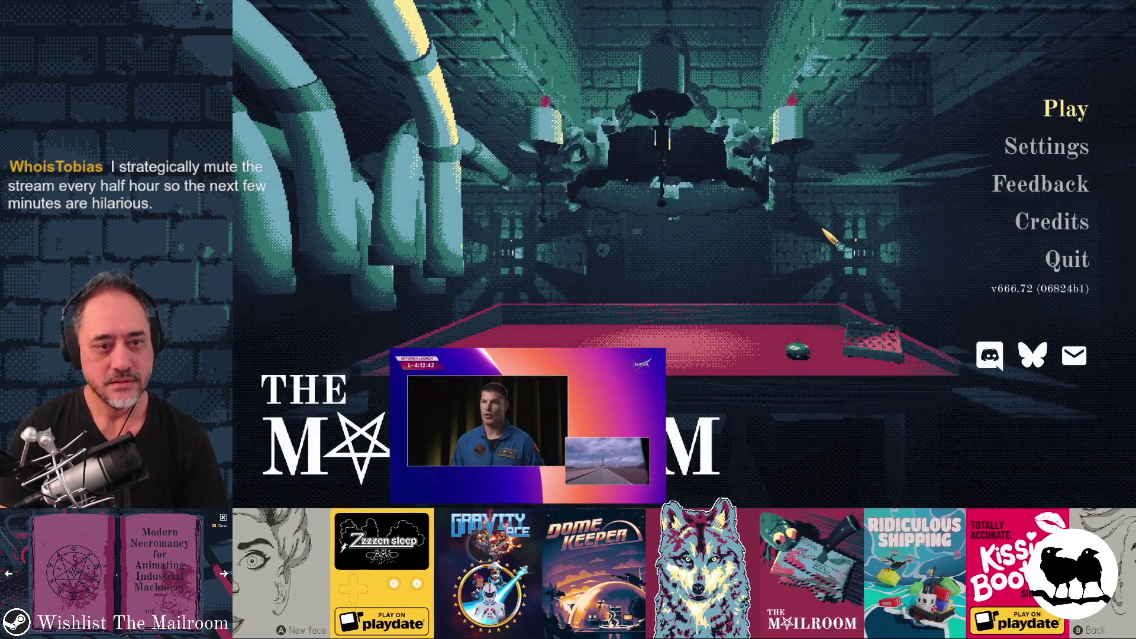
{"action": "key", "text": "Return"}
{"action": "left_click", "coordinate": [680, 199]}
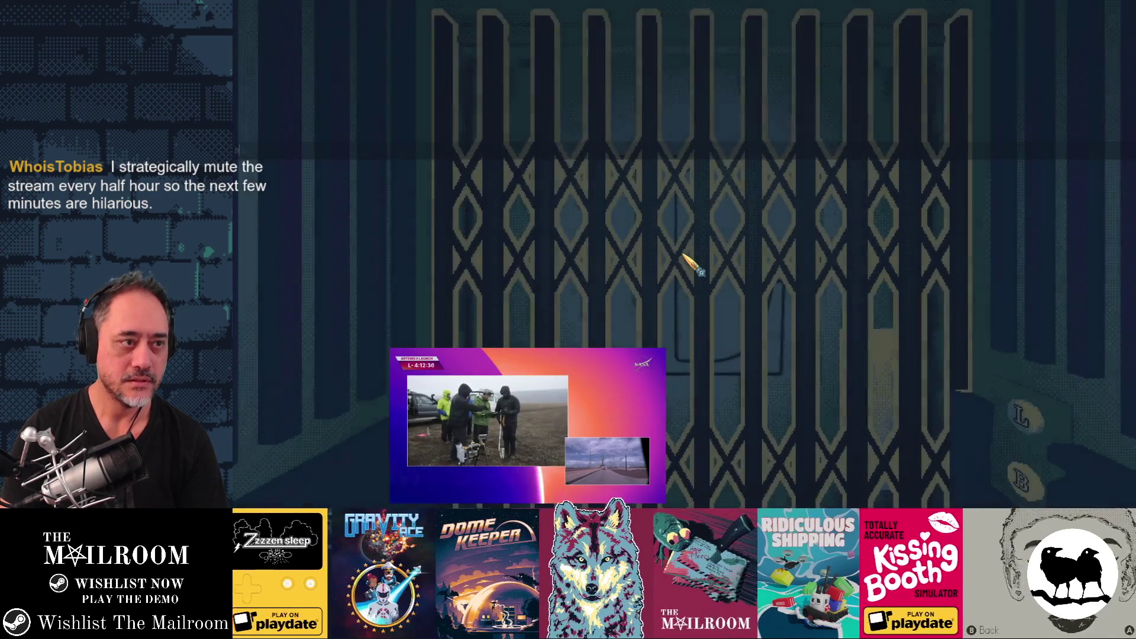
{"action": "left_click", "coordinate": [685, 253]}
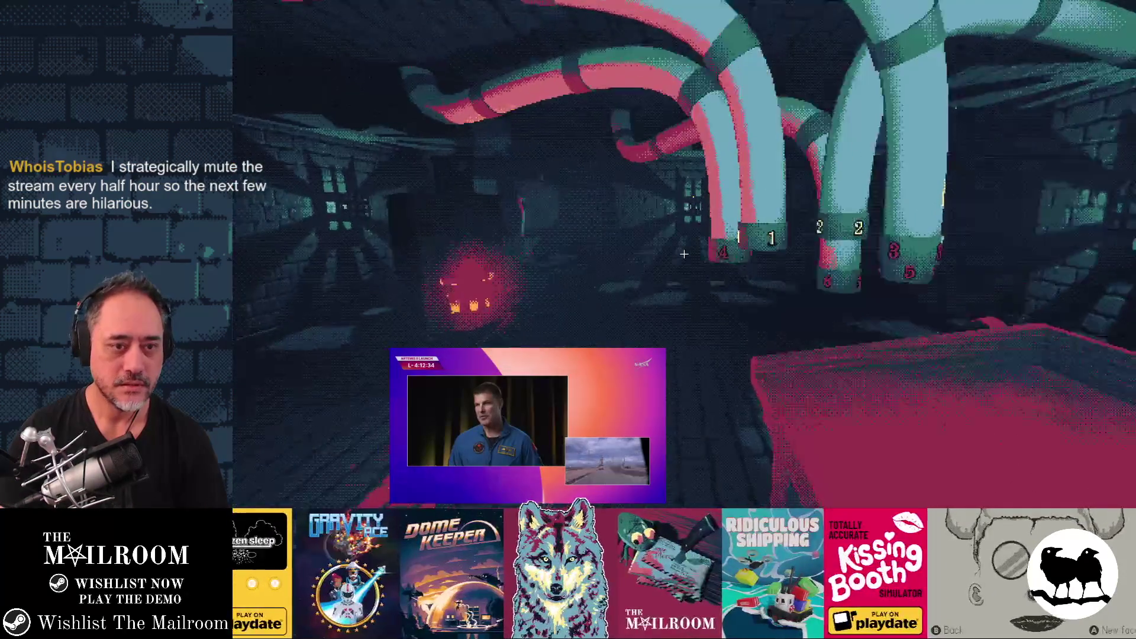
{"action": "key", "text": "F8"}
{"action": "left_click_drag", "start_coordinate": [567, 426], "coordinate": [941, 416]}
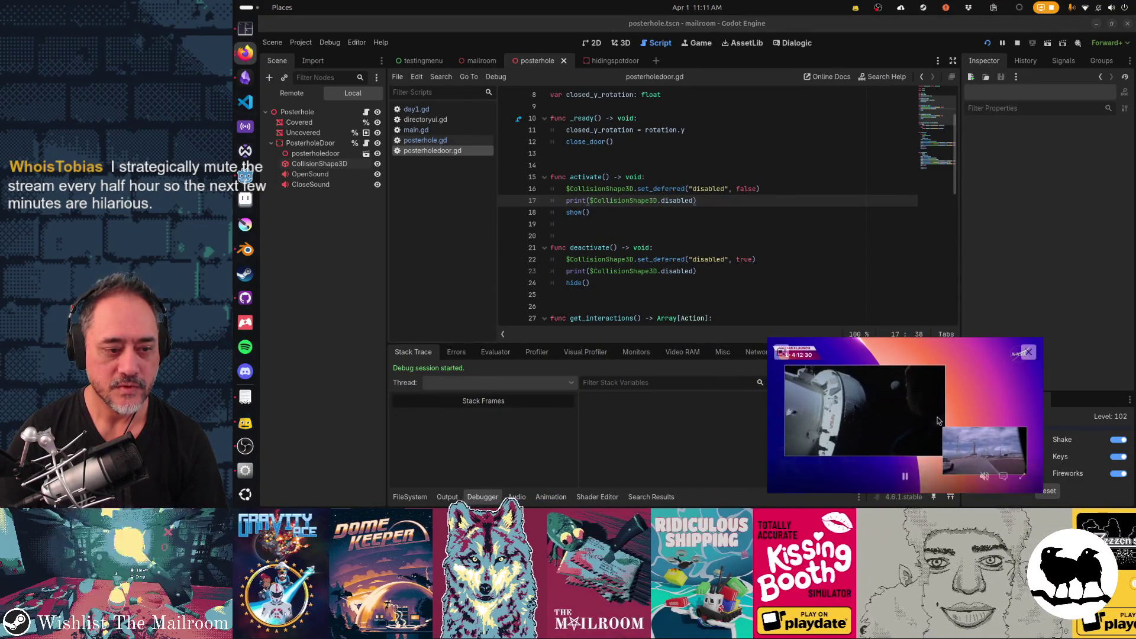
- Show the Output log and cut both debug print lines from posterholedoor.gd
{"action": "left_click", "coordinate": [447, 497]}
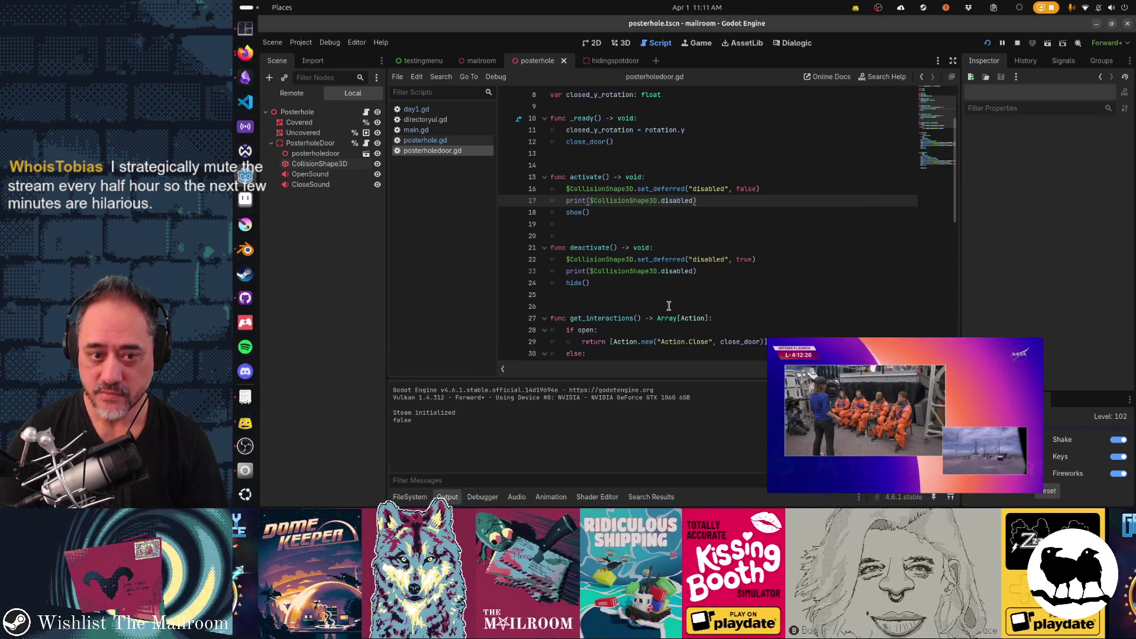
{"action": "mouse_move", "coordinate": [648, 258]}
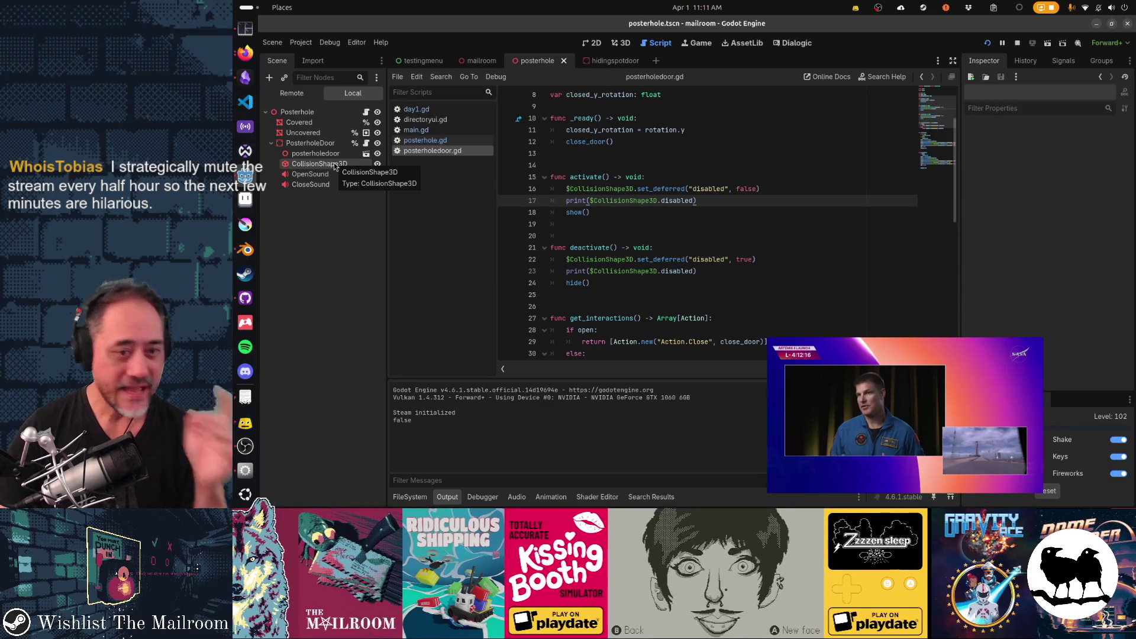
{"action": "left_click", "coordinate": [633, 283]}
{"action": "key", "text": "Up"}
{"action": "key", "text": "ctrl+x"}
{"action": "key", "text": "Up"}
{"action": "key", "text": "Up"}
{"action": "key", "text": "Up"}
{"action": "key", "text": "ctrl+x"}
- Comment out hide() in deactivate(), save, stop the game and relaunch it
{"action": "key", "text": "Down"}
{"action": "key", "text": "Down"}
{"action": "key", "text": "Down"}
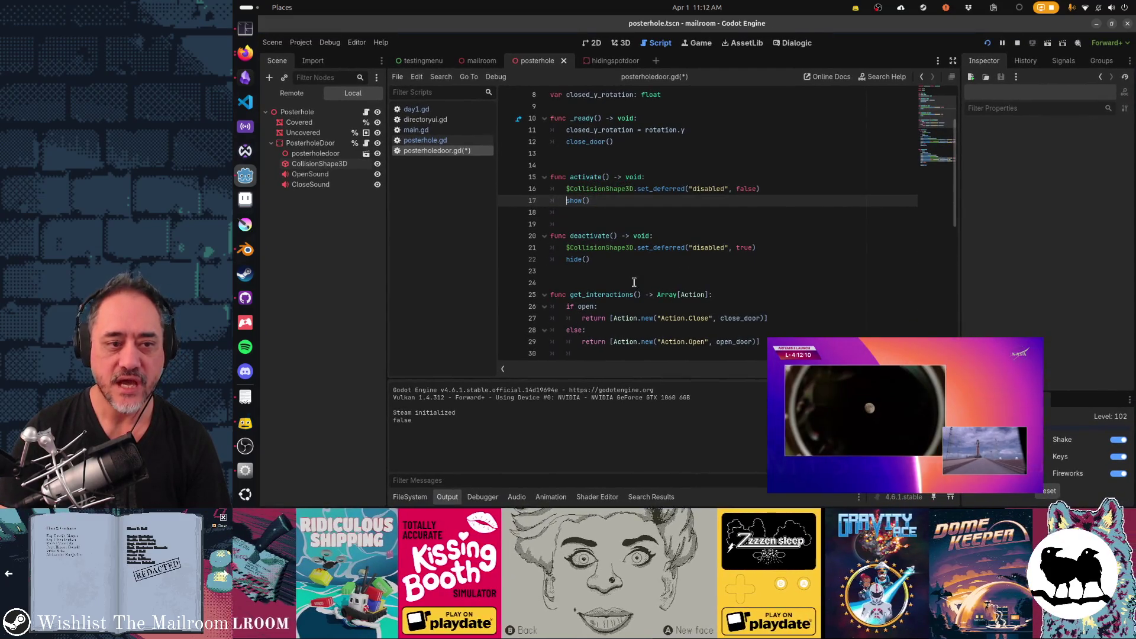
{"action": "key", "text": "ctrl+s"}
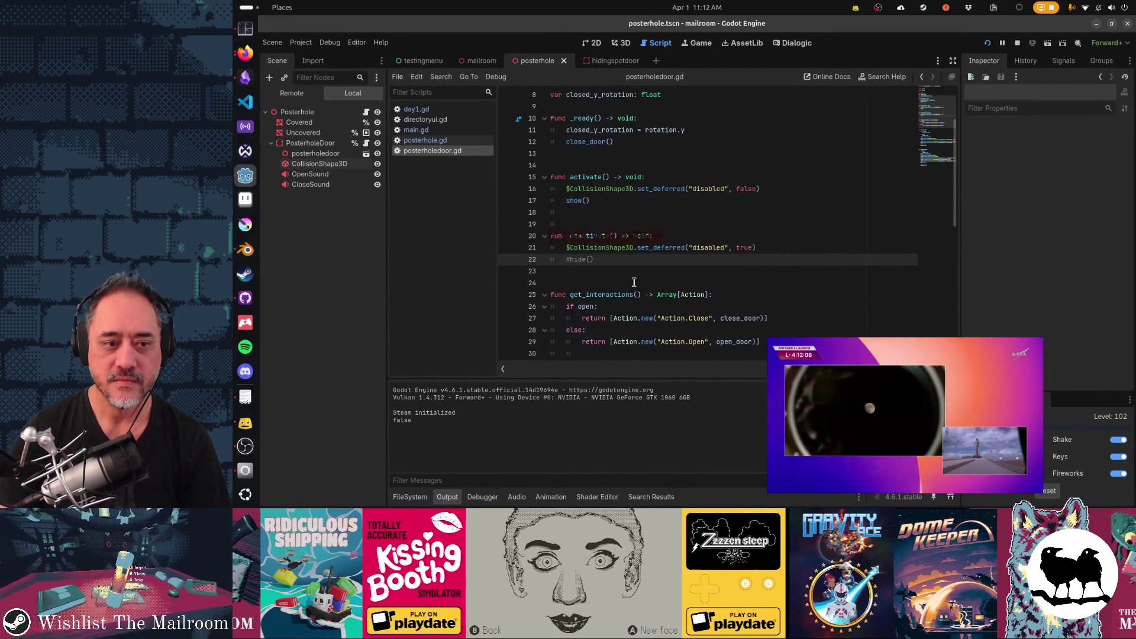
{"action": "key", "text": "F8"}
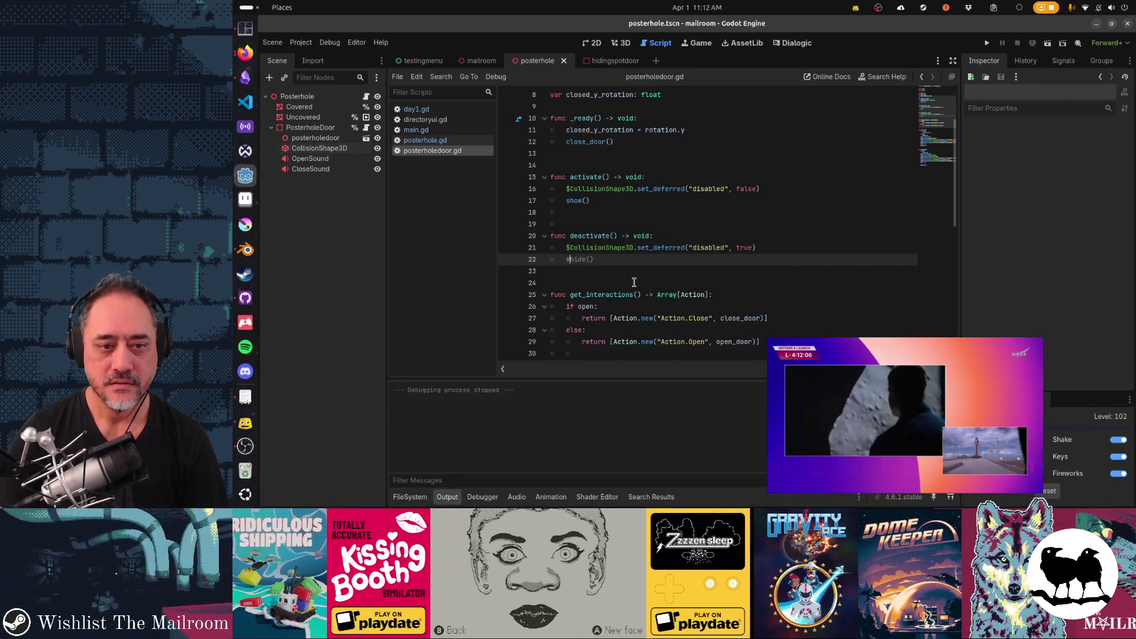
{"action": "left_click", "coordinate": [634, 282]}
{"action": "key", "text": "F5"}
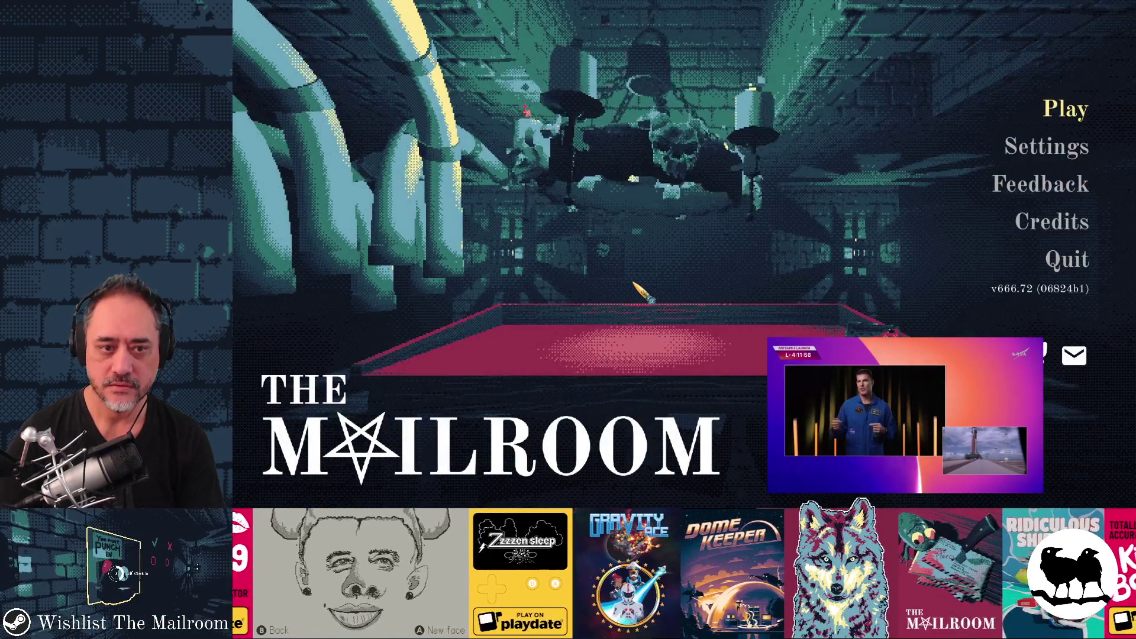
- Start a test day from the game's Testing menu, walk to the safety posters, and return to the editor
{"action": "key", "text": "Return"}
{"action": "left_click", "coordinate": [661, 186]}
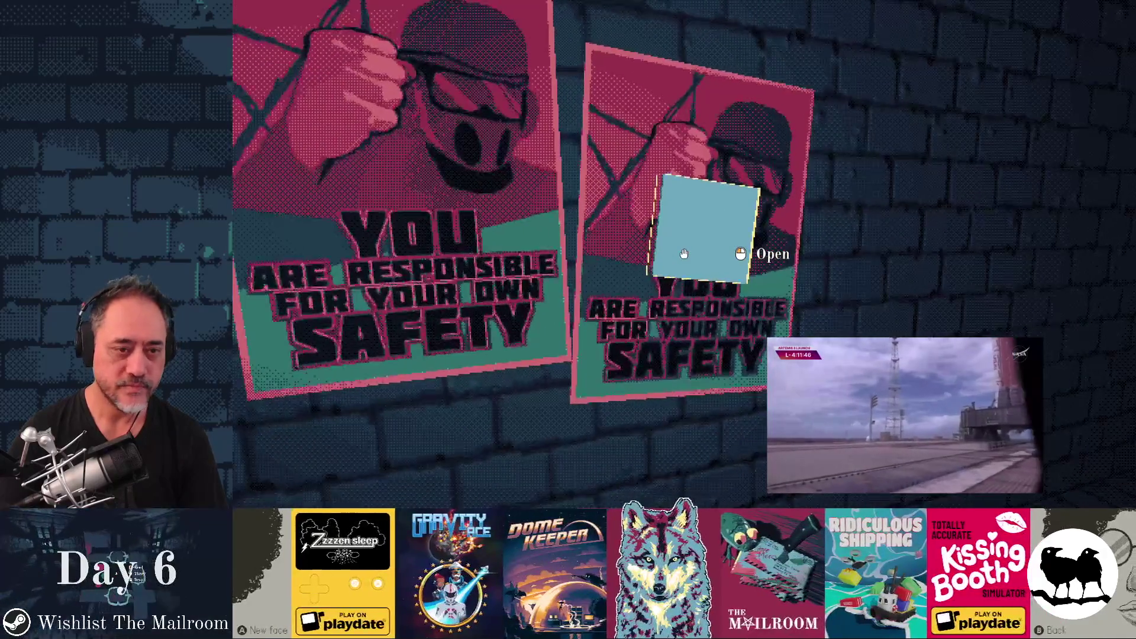
{"action": "key", "text": "F8"}
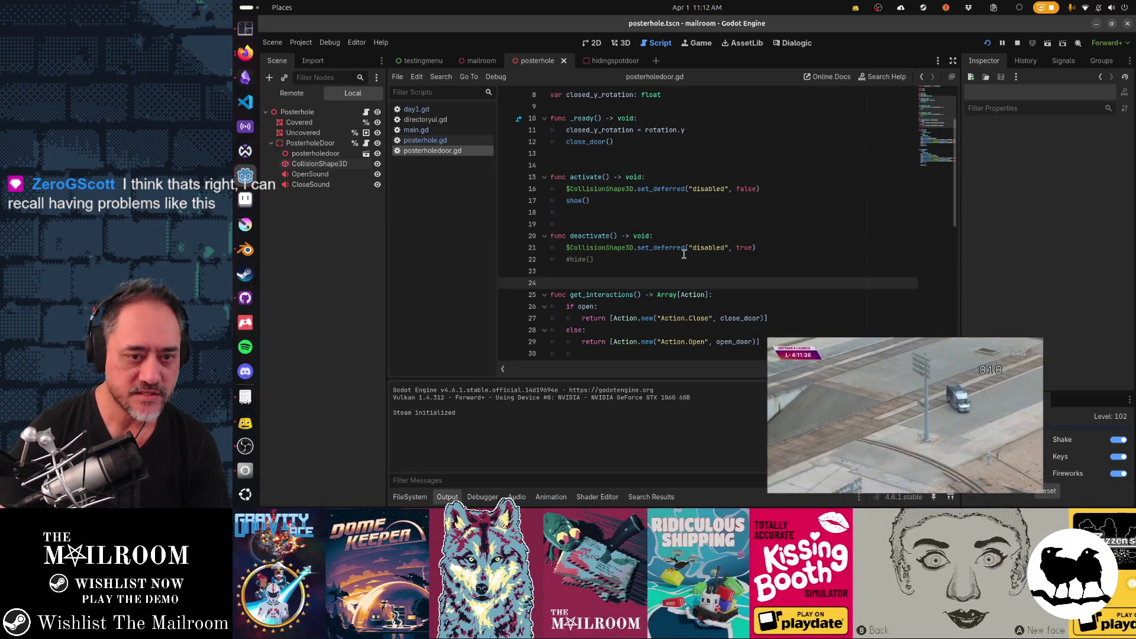
- Inspect CollisionShape3D and experiment with the 'disabled' argument in deactivate(), restoring it unchanged
{"action": "double_click", "coordinate": [708, 247]}
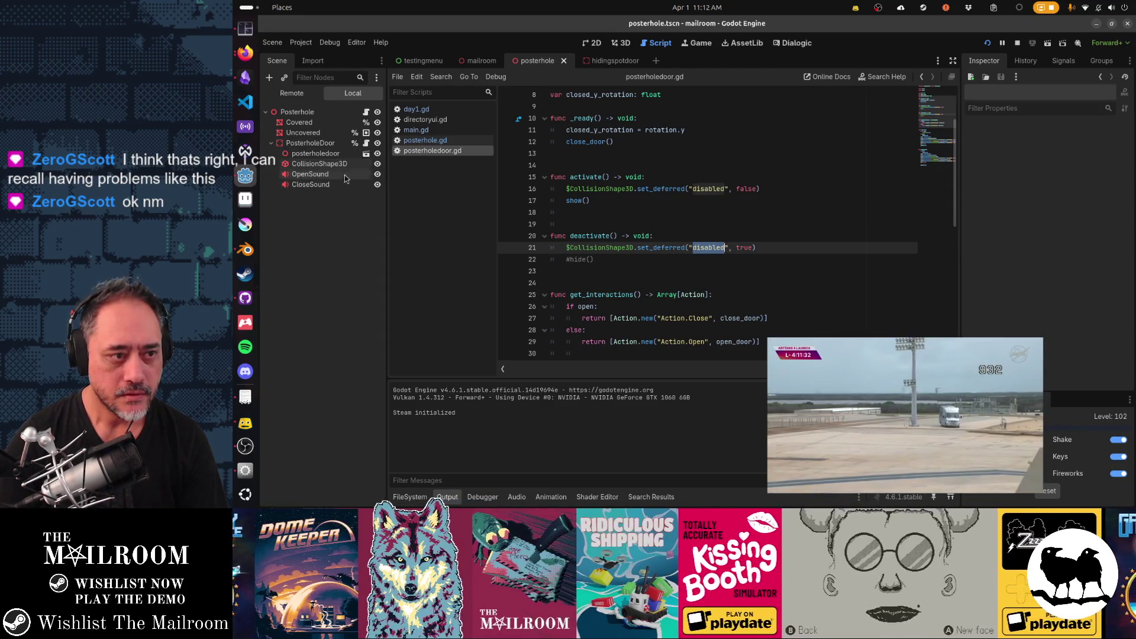
{"action": "left_click", "coordinate": [337, 168]}
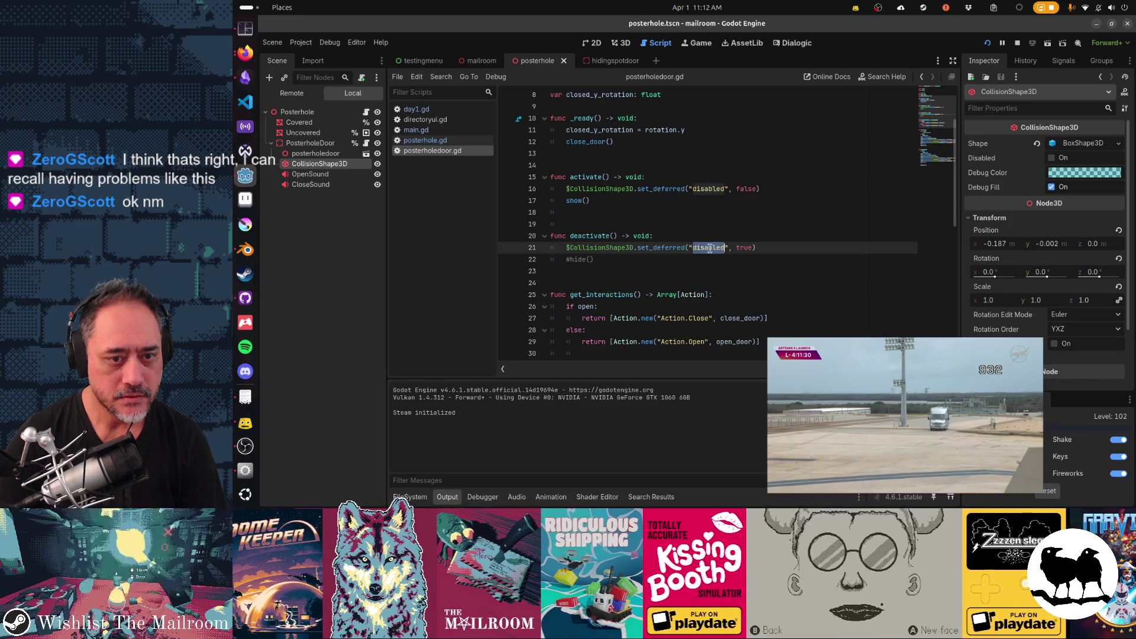
{"action": "key", "text": "Delete"}
{"action": "key", "text": "BackSpace"}
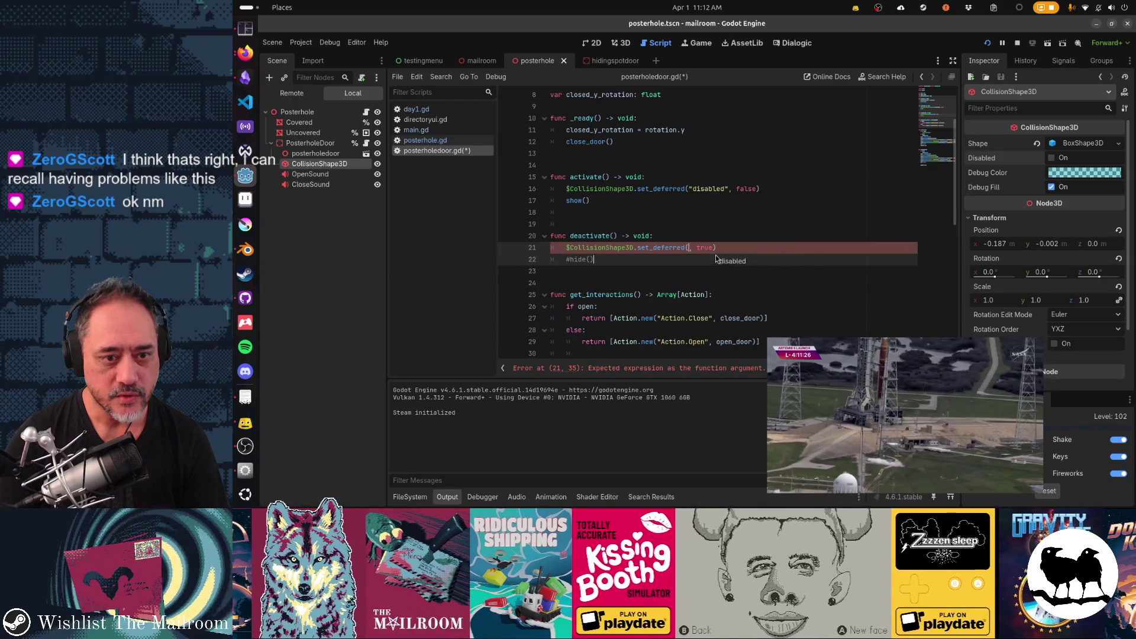
{"action": "key", "text": "ctrl+z"}
{"action": "key", "text": "ctrl+z"}
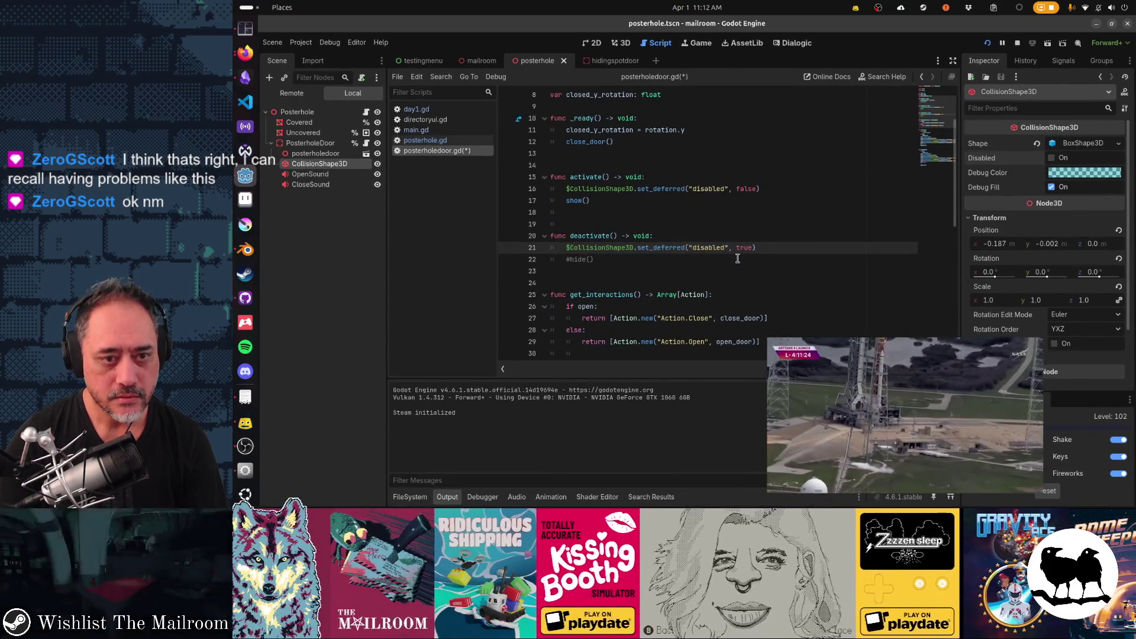
{"action": "double_click", "coordinate": [710, 188]}
{"action": "key", "text": "ctrl+c"}
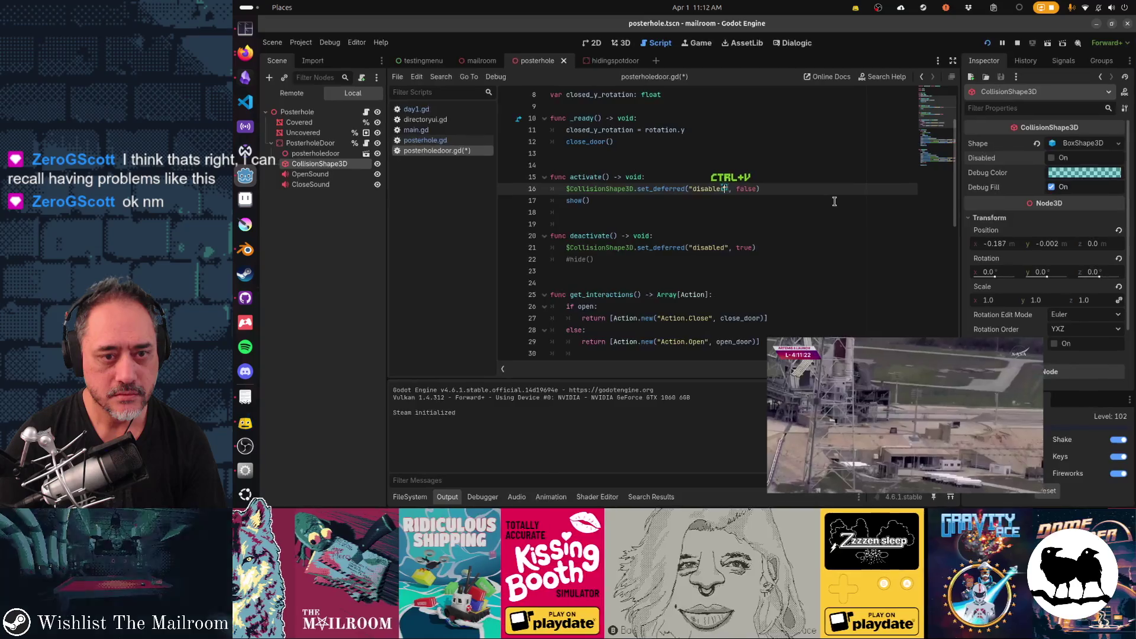
{"action": "key", "text": "ctrl+v"}
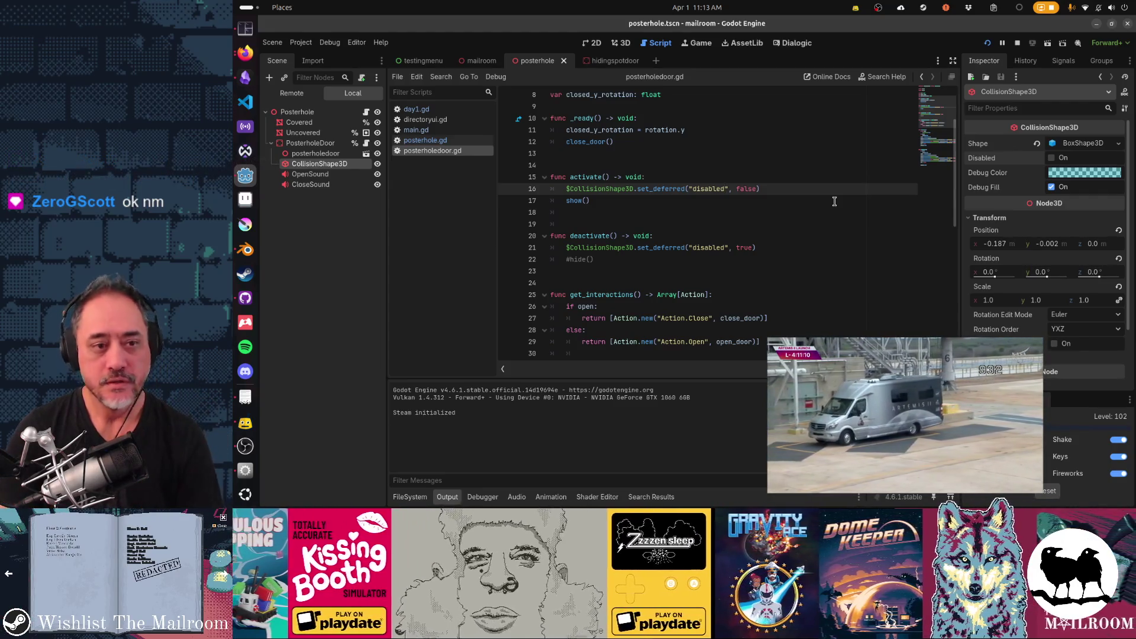
- Paste show() calls above and below the set_deferred line, then save and run the game
{"action": "key", "text": "Down"}
{"action": "key", "text": "ctrl+c"}
{"action": "key", "text": "Down"}
{"action": "key", "text": "Down"}
{"action": "key", "text": "Down"}
{"action": "key", "text": "ctrl+v"}
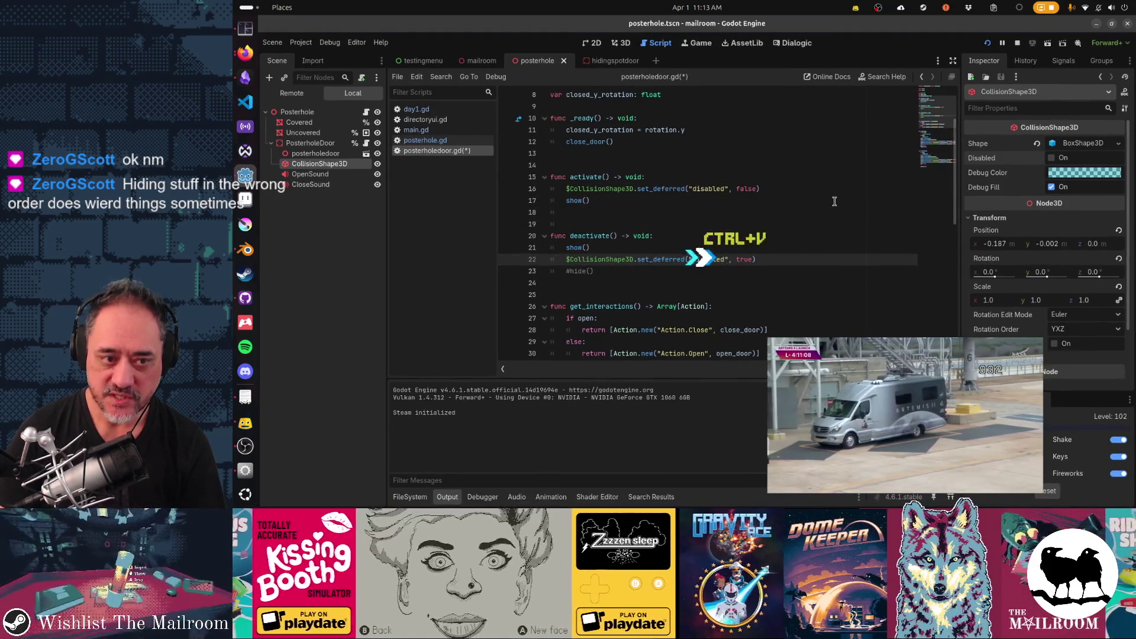
{"action": "key", "text": "Down"}
{"action": "key", "text": "Up"}
{"action": "key", "text": "ctrl+v"}
{"action": "key", "text": "ctrl+v"}
{"action": "key", "text": "ctrl+v"}
{"action": "key", "text": "F5"}
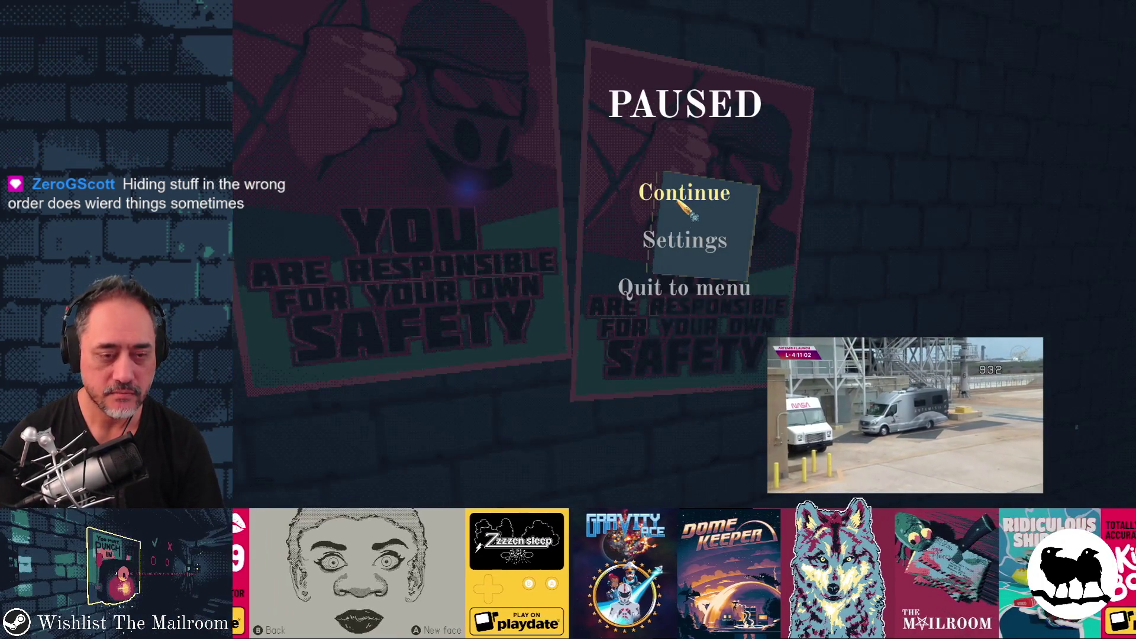
- Resume the game and run the 'skip' and 'day 1' console commands to jump ahead
{"action": "left_click", "coordinate": [685, 214]}
{"action": "type", "text": "kip"}
{"action": "key", "text": "Return"}
{"action": "type", "text": "day 1"}
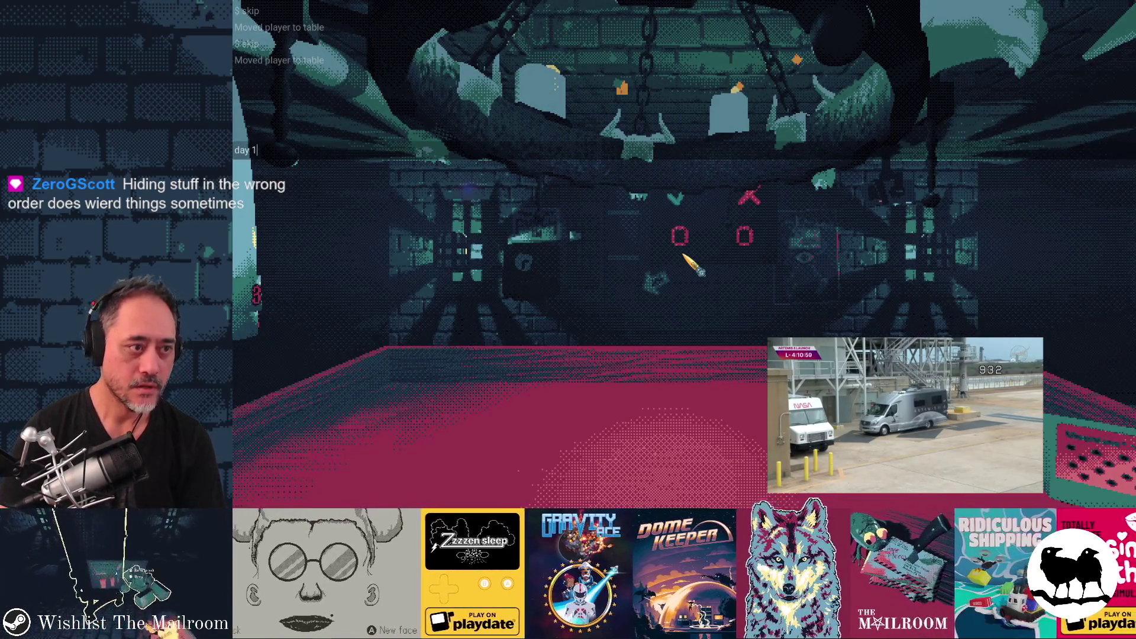
{"action": "key", "text": "Return"}
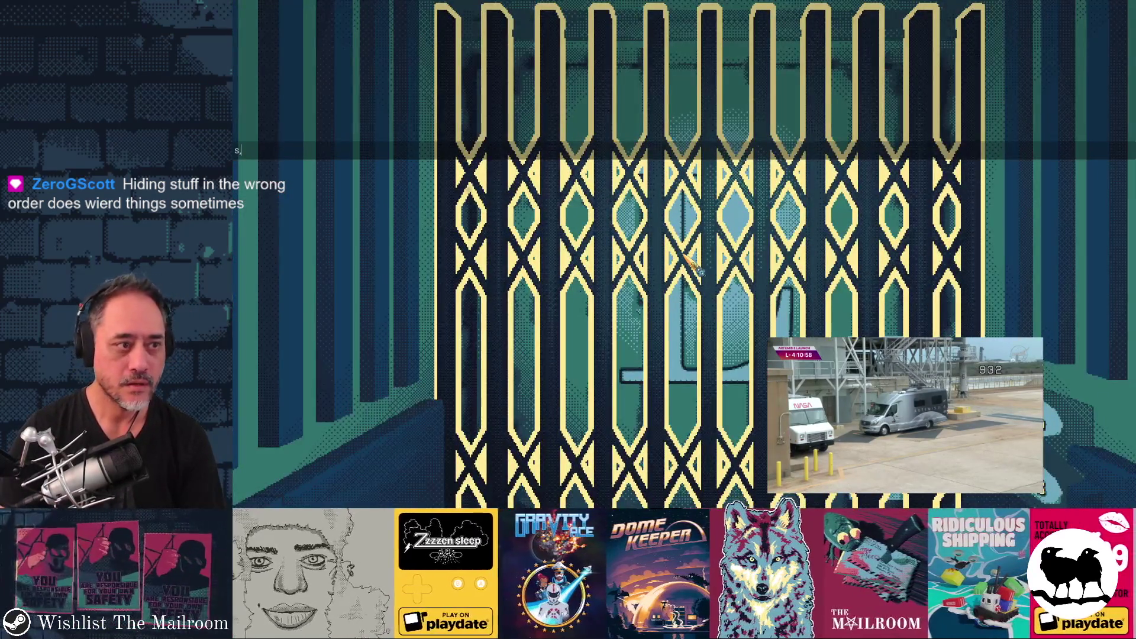
{"action": "type", "text": "p"}
{"action": "key", "text": "Return"}
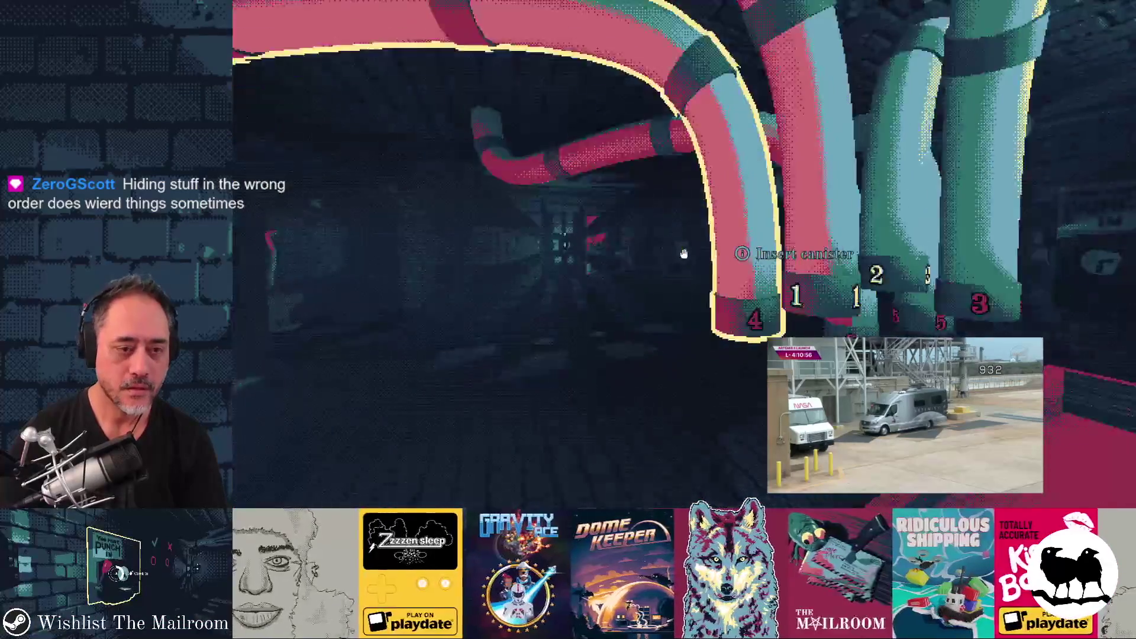
- Walk to the wall posters, open the poster hole panel, and close the game
{"action": "key", "text": "w"}
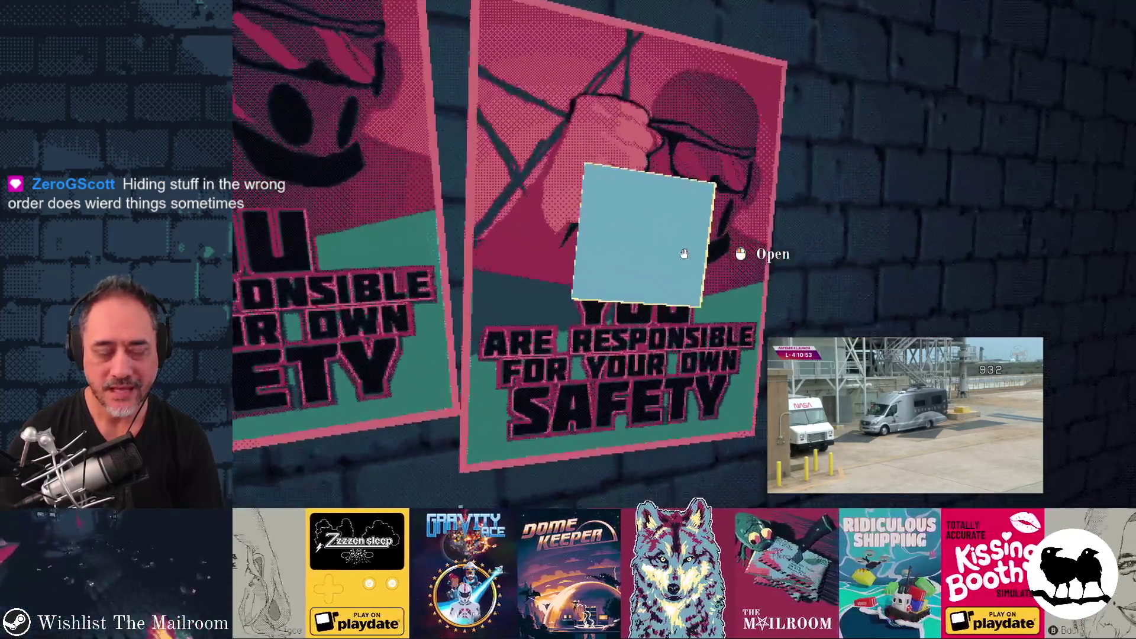
{"action": "left_click", "coordinate": [684, 253]}
{"action": "key", "text": "F8"}
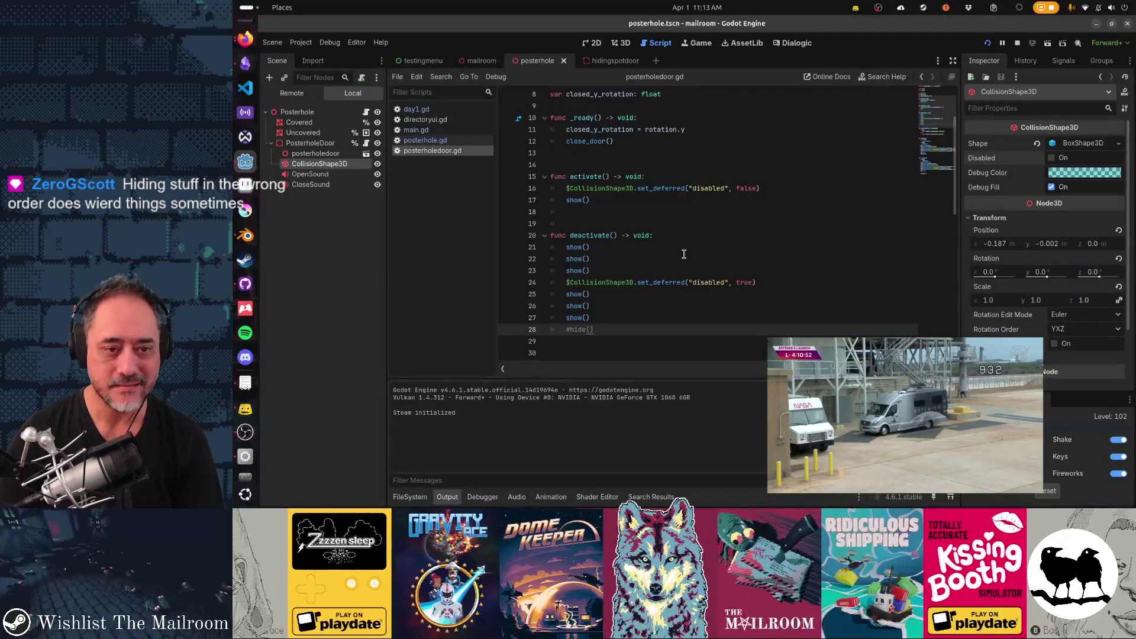
- Cut the show() lines above the set_deferred call in deactivate()
{"action": "left_click", "coordinate": [684, 254]}
{"action": "key", "text": "ctrl+x"}
{"action": "key", "text": "ctrl+x"}
{"action": "key", "text": "ctrl+x"}
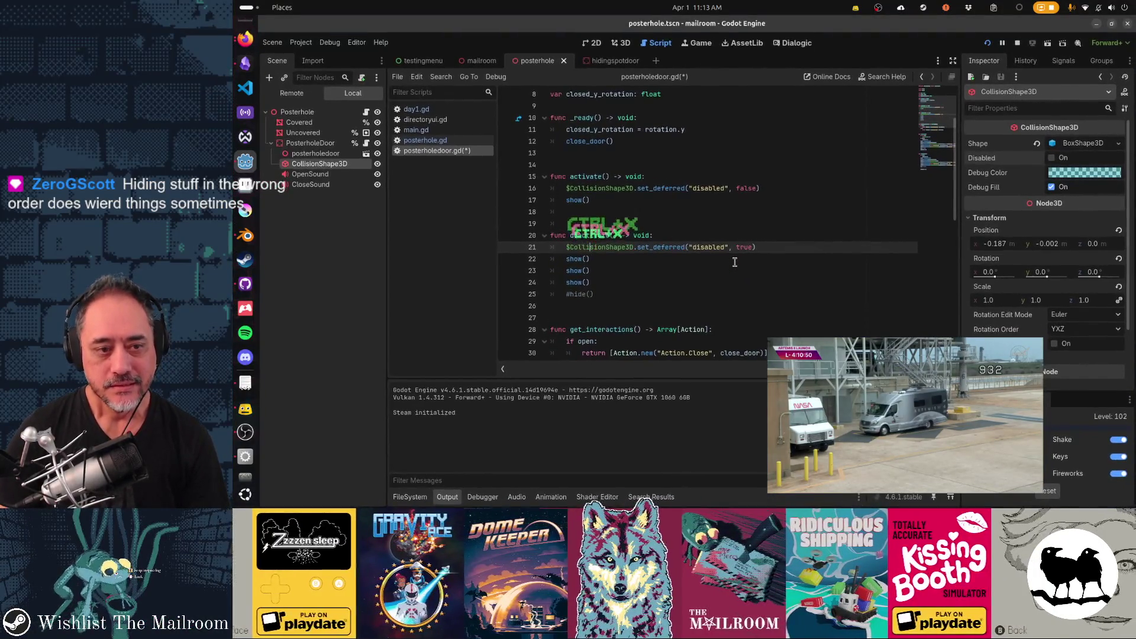
{"action": "left_click", "coordinate": [734, 262]}
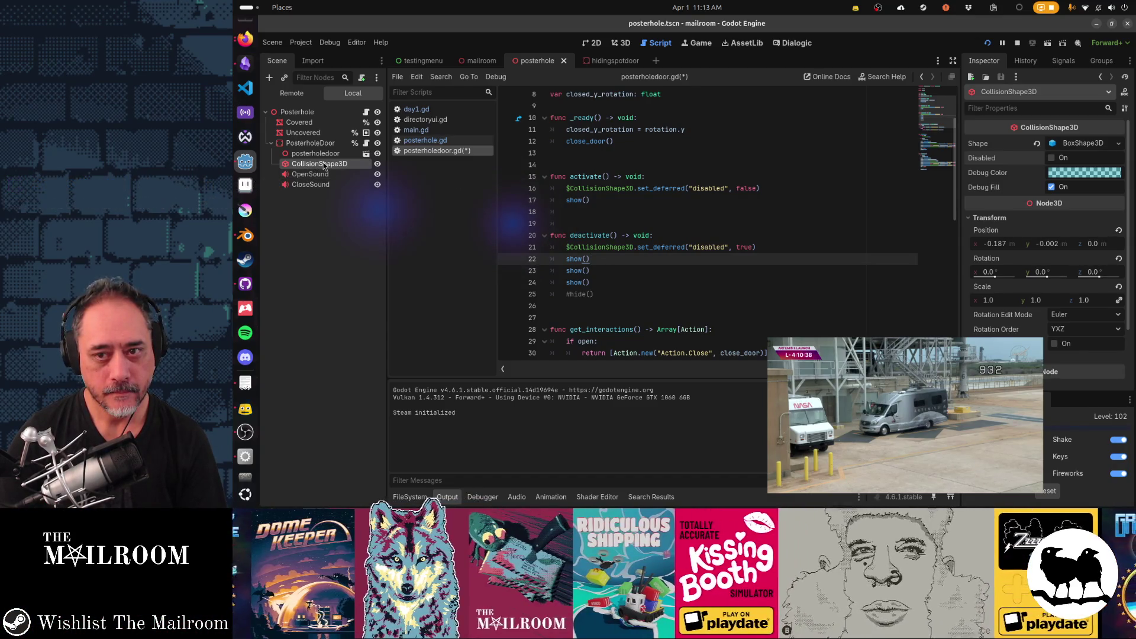
- Toggle the CollisionShape3D's Disabled property on, test in the running game, then turn it off
{"action": "left_click", "coordinate": [1051, 157]}
{"action": "key", "text": "ctrl+s"}
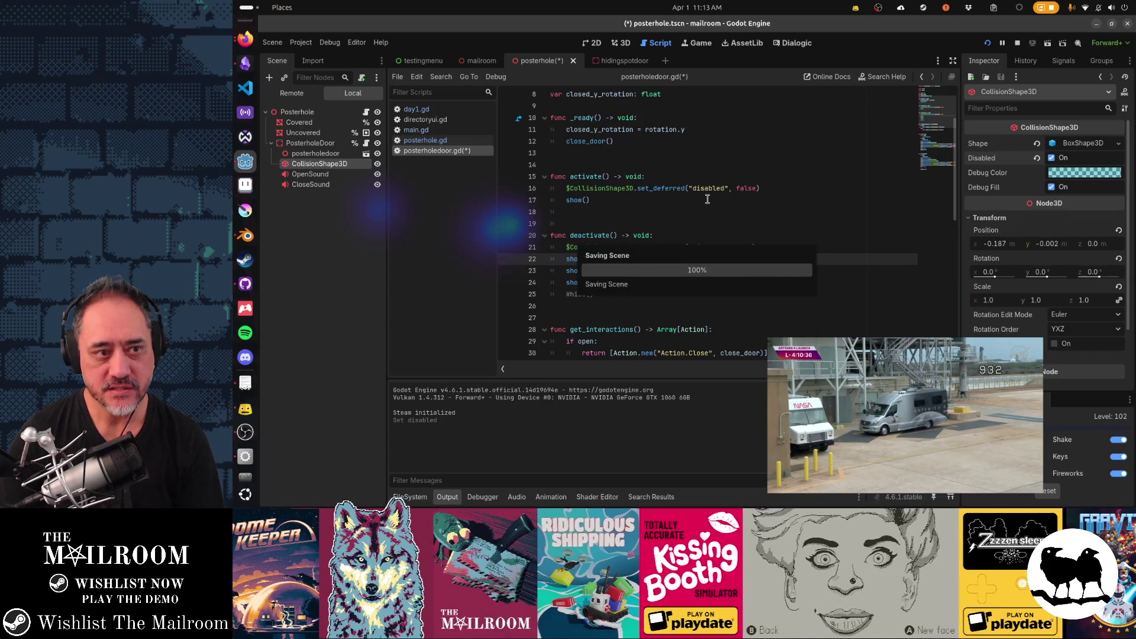
{"action": "key", "text": "alt+Tab"}
{"action": "left_click", "coordinate": [701, 195]}
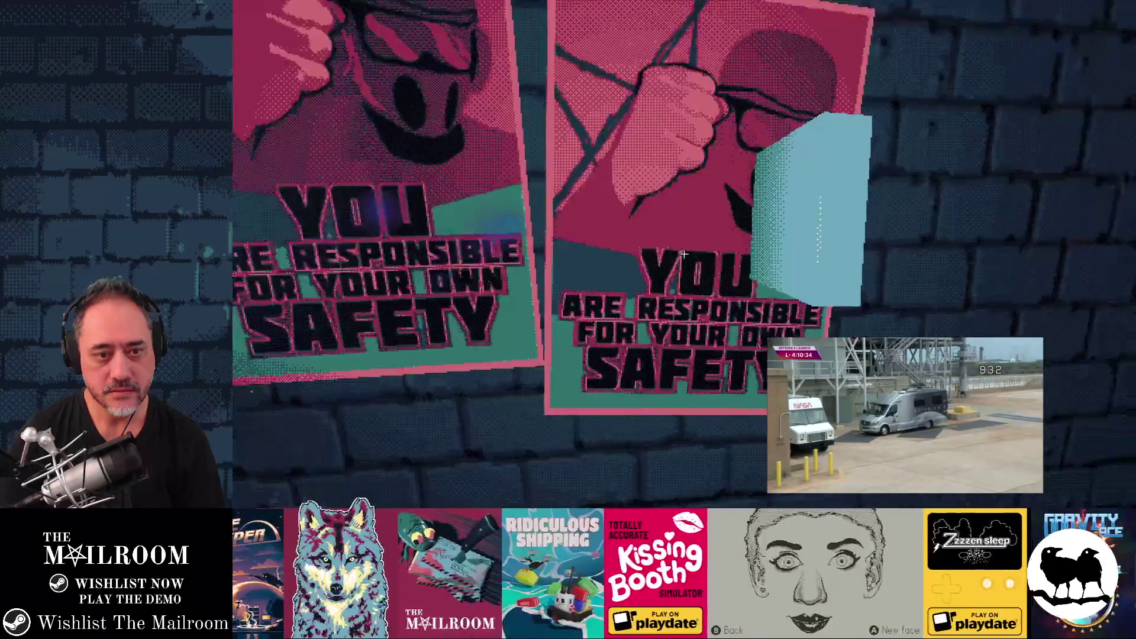
{"action": "key", "text": "alt+Tab"}
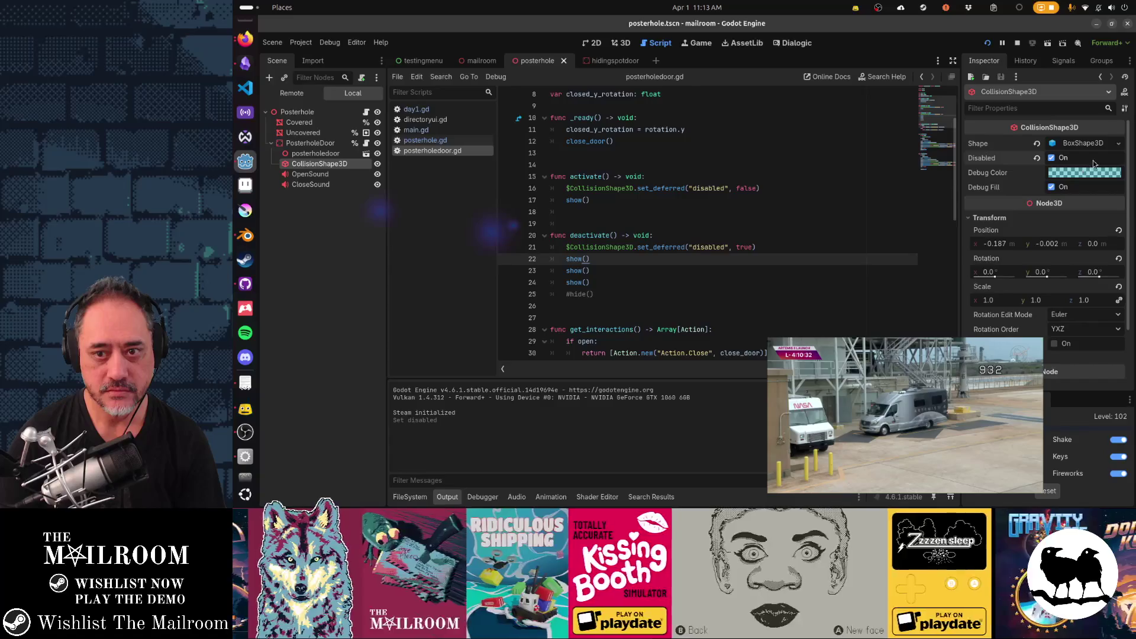
{"action": "left_click", "coordinate": [1060, 159]}
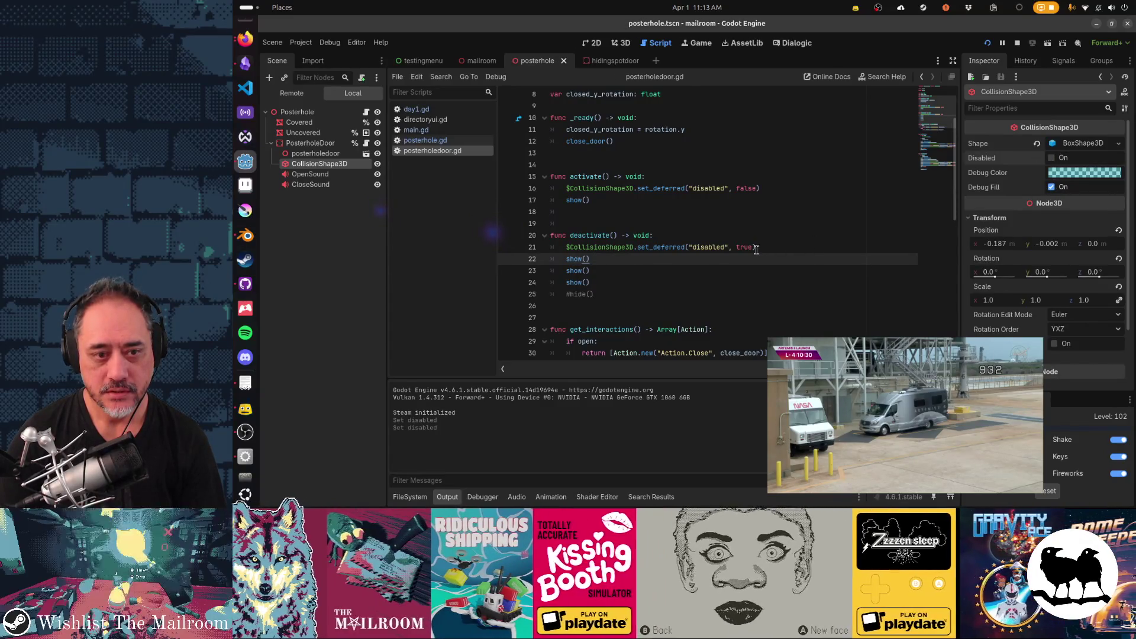
- Start a new line 22 typing $CollisionShape3D.sdis below the set_deferred call
{"action": "left_click", "coordinate": [765, 251]}
{"action": "key", "text": "Return"}
{"action": "type", "text": "$Col"}
{"action": "key", "text": "Return"}
{"action": "type", "text": "."}
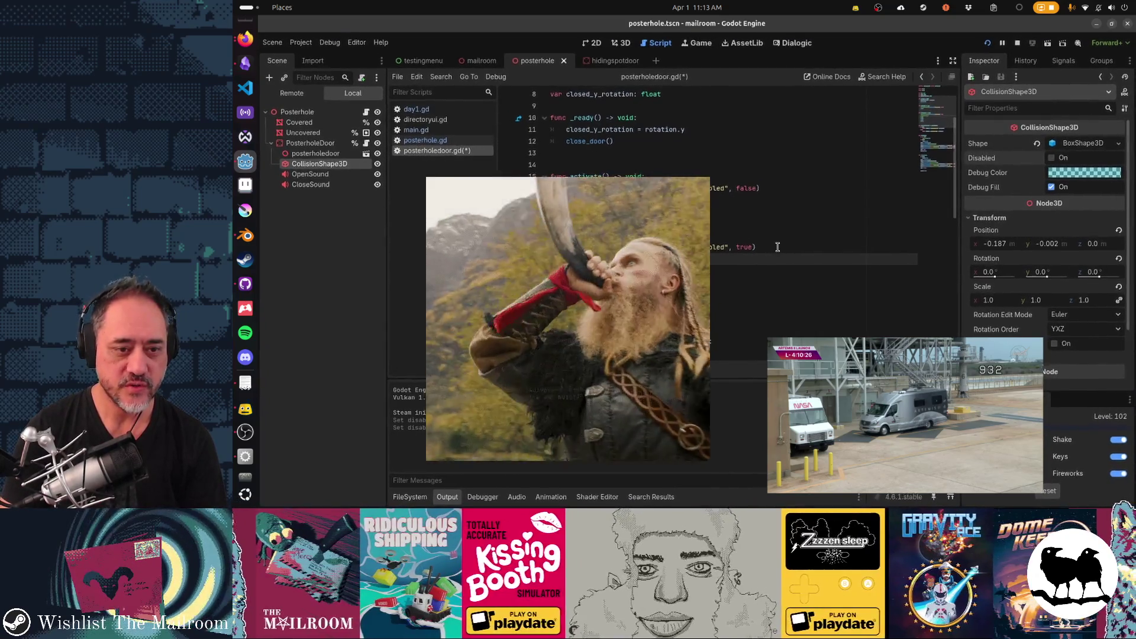
{"action": "type", "text": "s"}
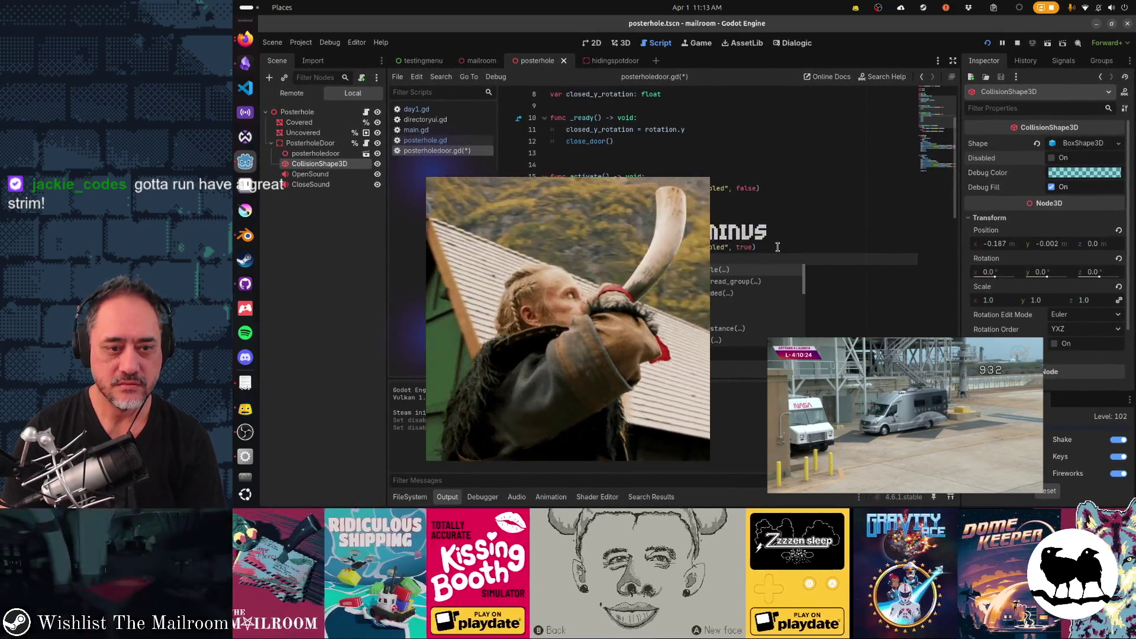
{"action": "type", "text": "disa"}
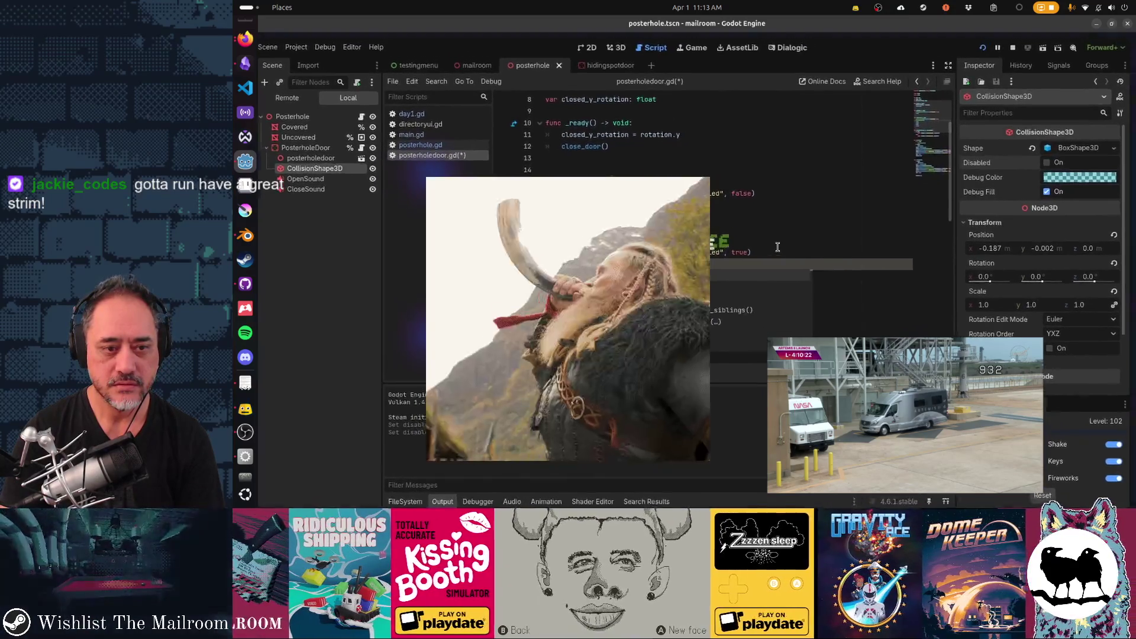